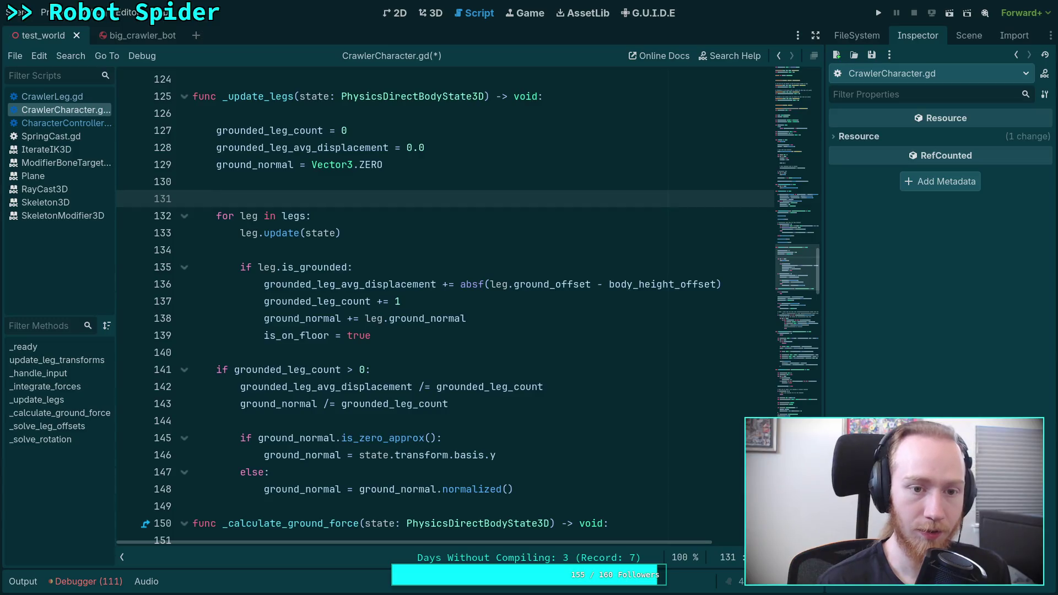
Step: Delete the 'is_on_floor = true' assignment from inside the leg loop
key("BackSpace")
triple_click(494, 313)
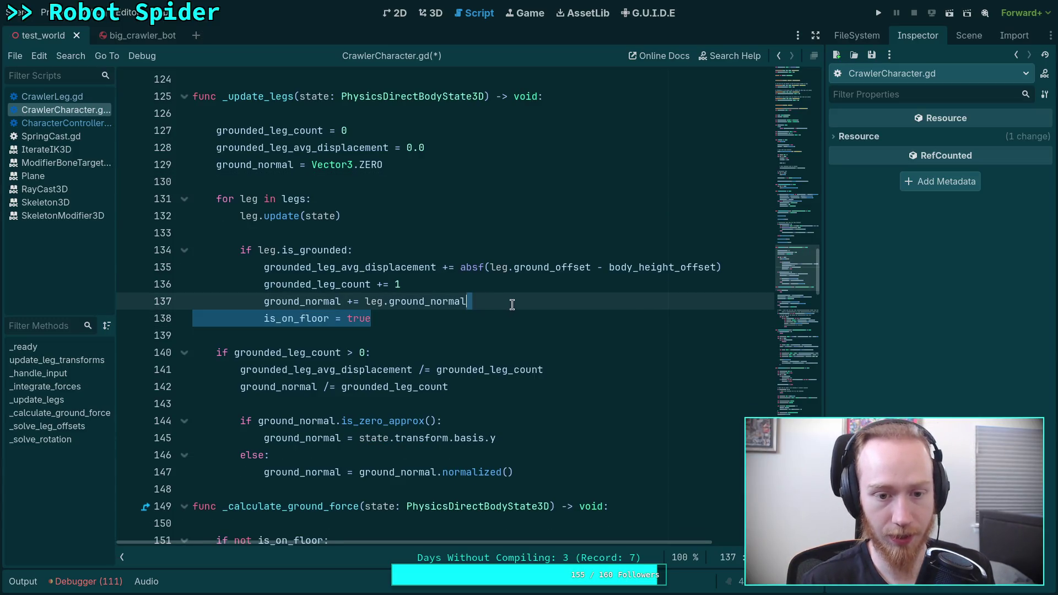
key("BackSpace")
double_click(347, 284)
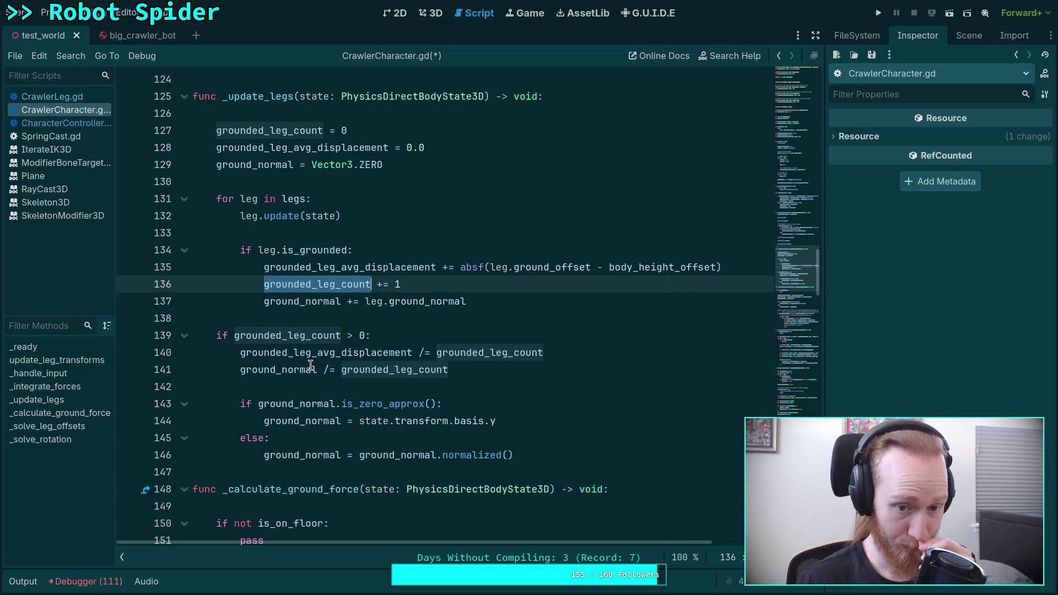
Step: After line 139, add 'if not is_on_floor: is_on_floor = true', then switch to CharacterController.gd
left_click(469, 336)
key("Return")
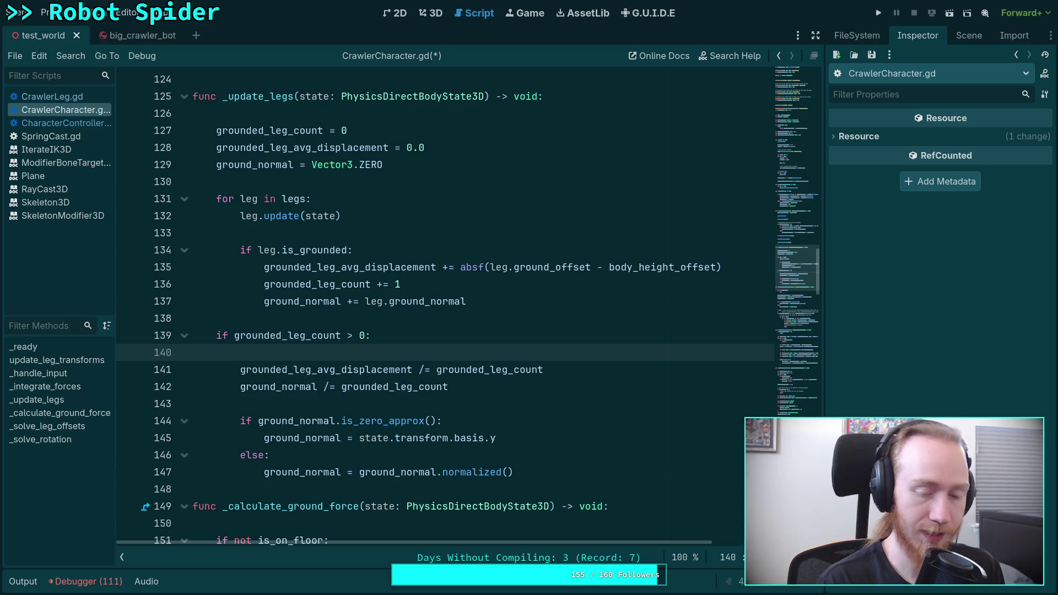
type("if not is_on")
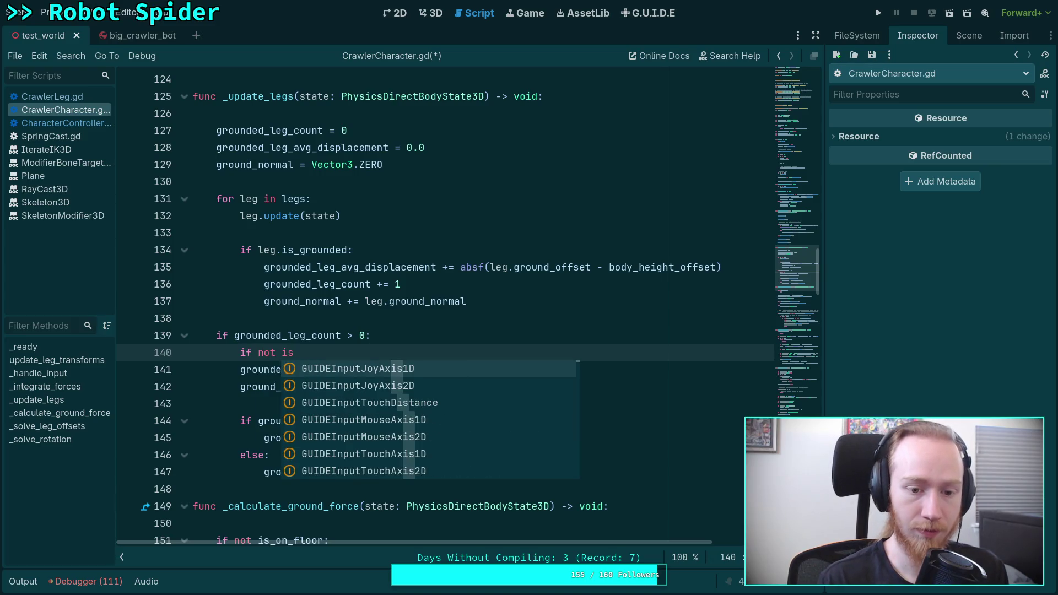
type("_floor:")
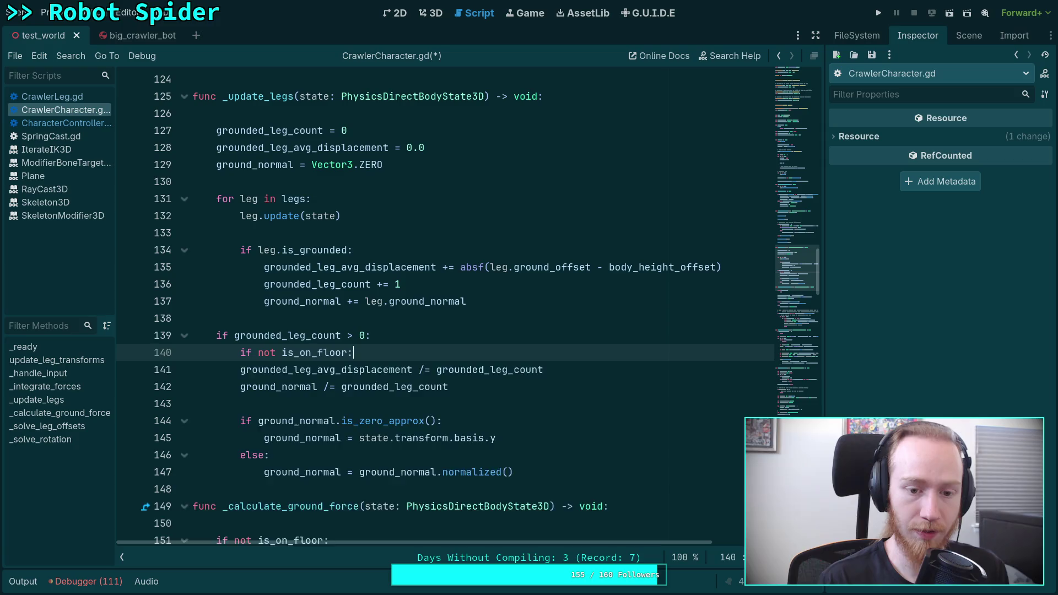
key("Return")
type("_")
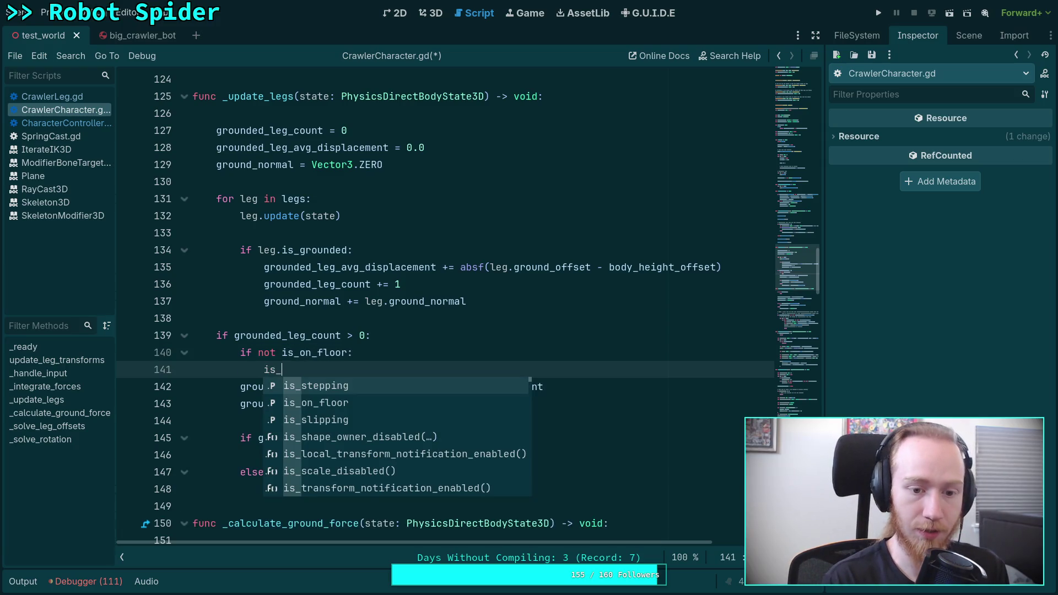
key("Down")
key("Return")
type("rue")
key("Return")
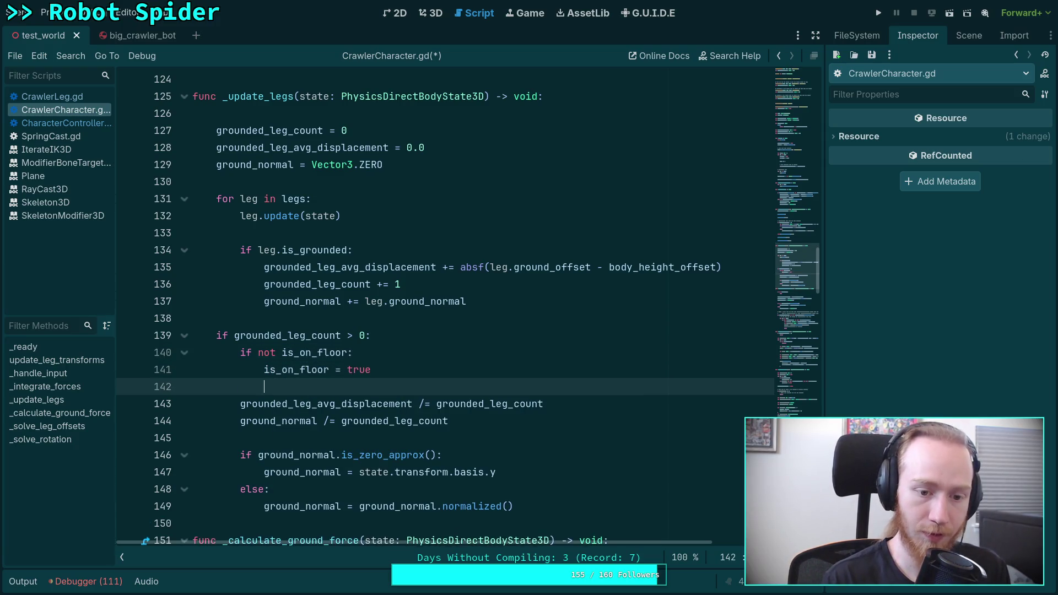
left_click(60, 123)
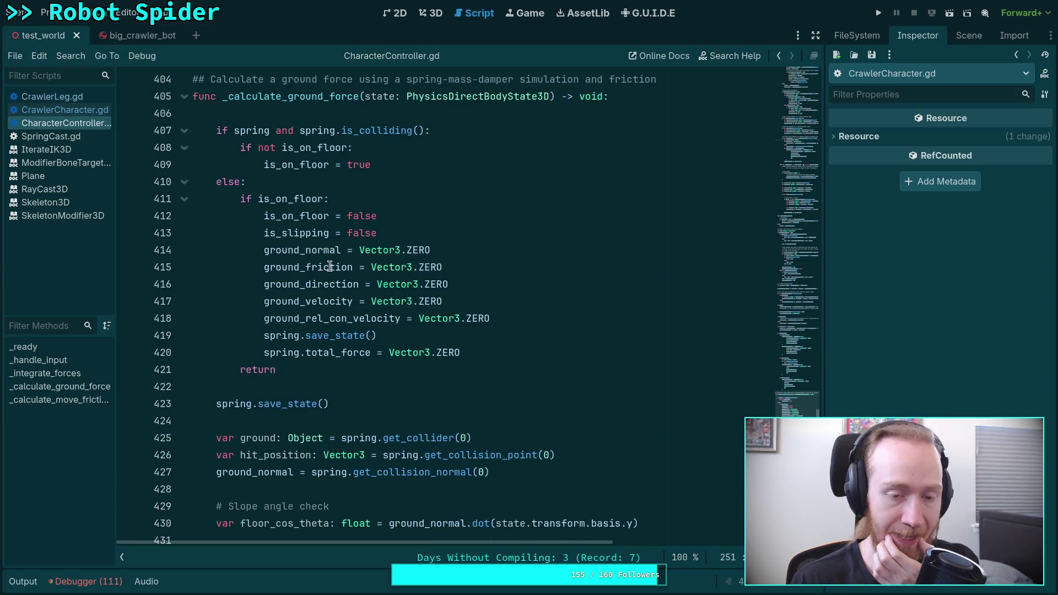
Step: In CrawlerCharacter.gd, add 'elif is_on_floor: is_on_floor = false' after line 149
left_click(71, 98)
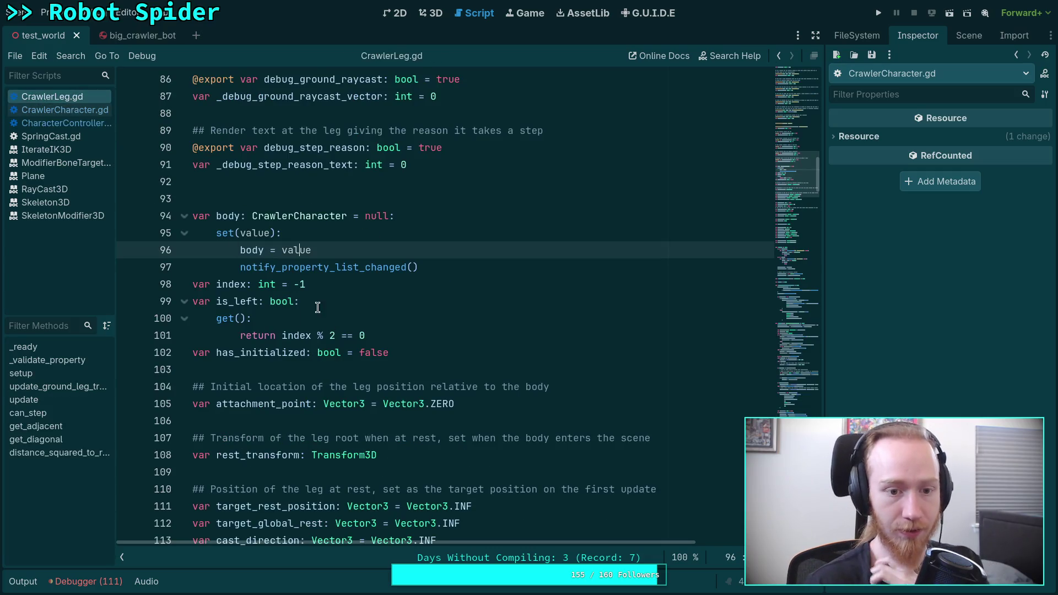
left_click(65, 109)
scroll(551, 386, "down", 2)
left_click(582, 403)
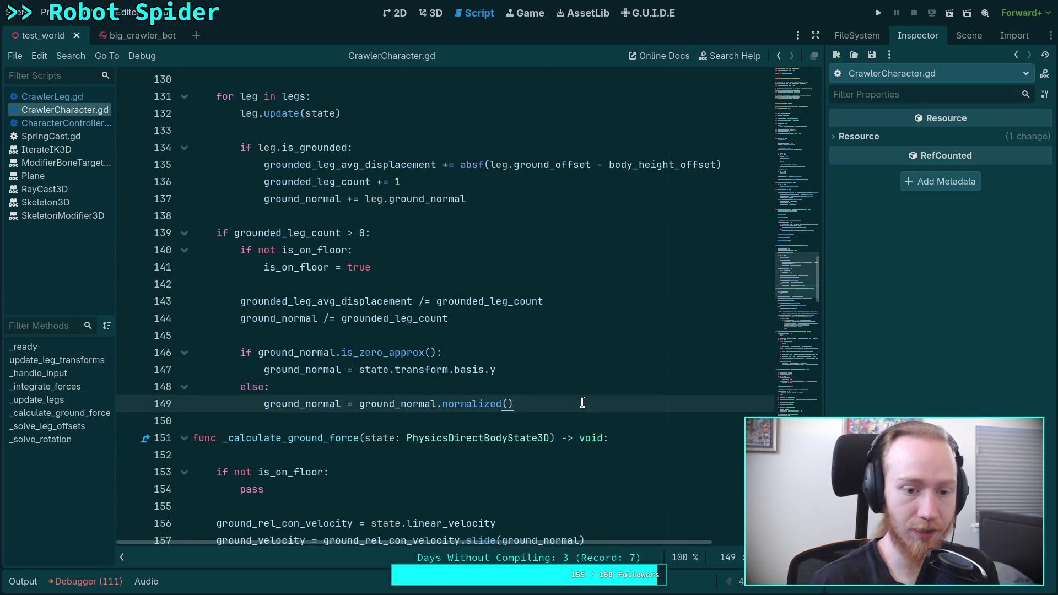
key("Return")
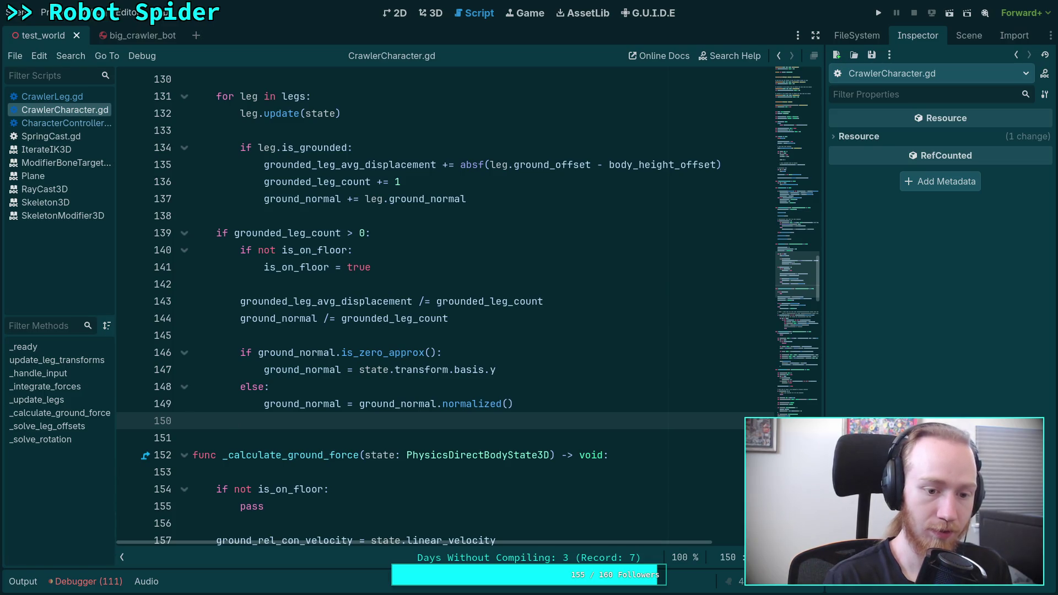
type("eli")
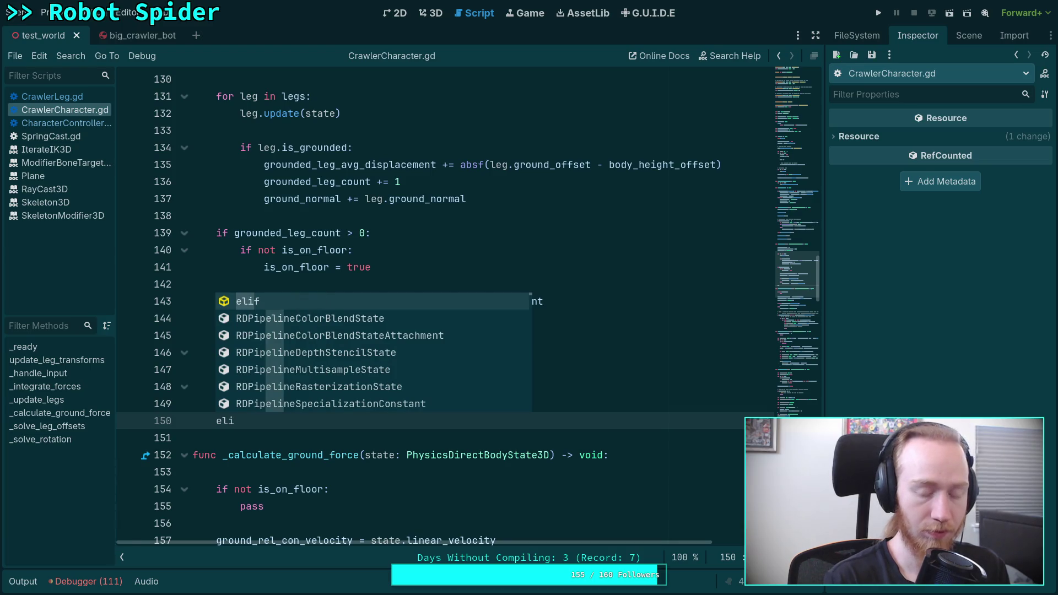
type("f is_on_floor")
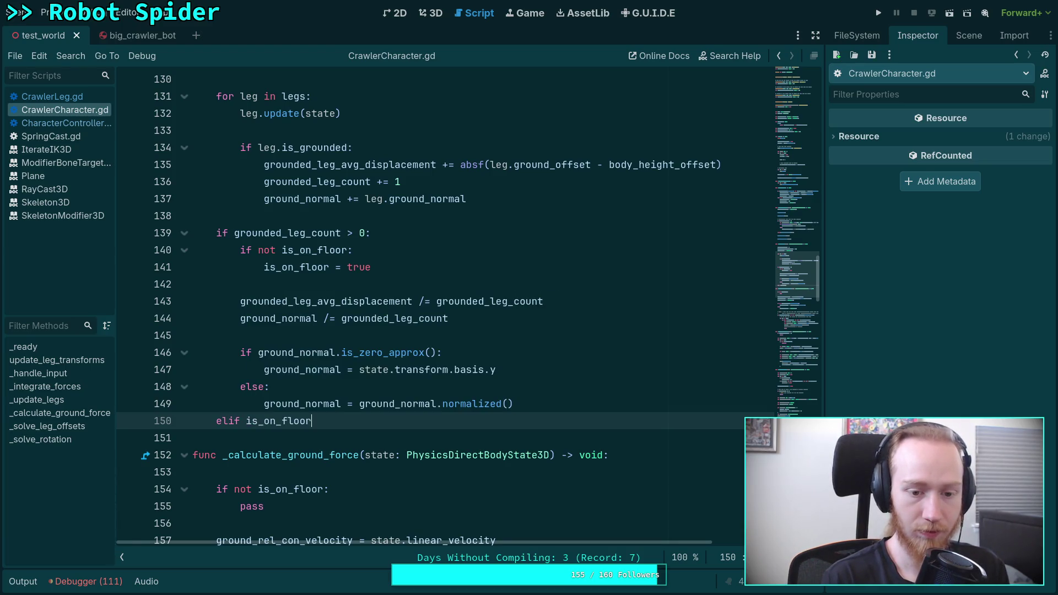
type(":")
key("Return")
type("on_floor = fals")
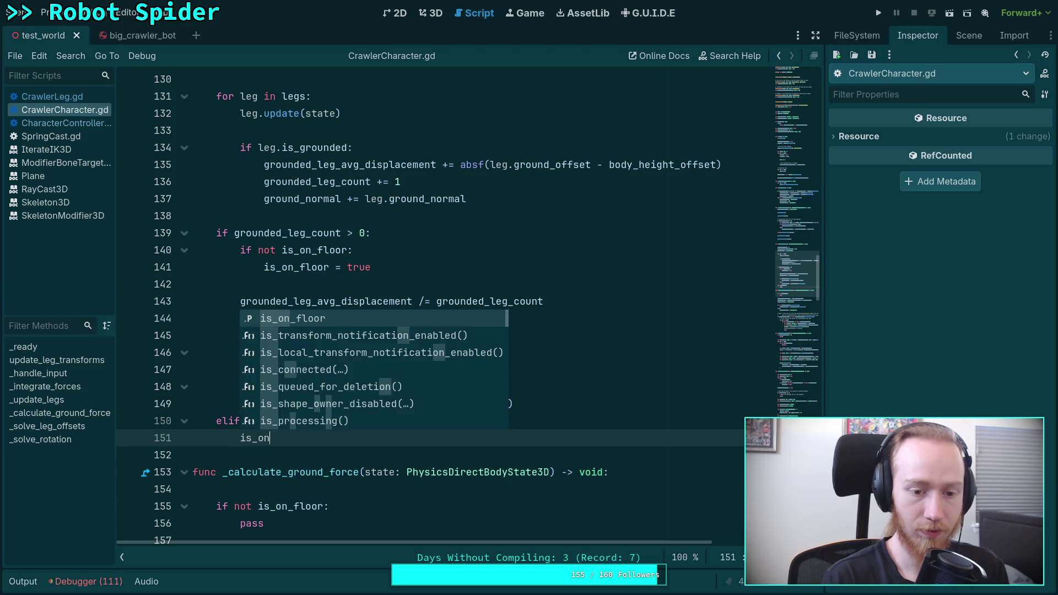
key("Return")
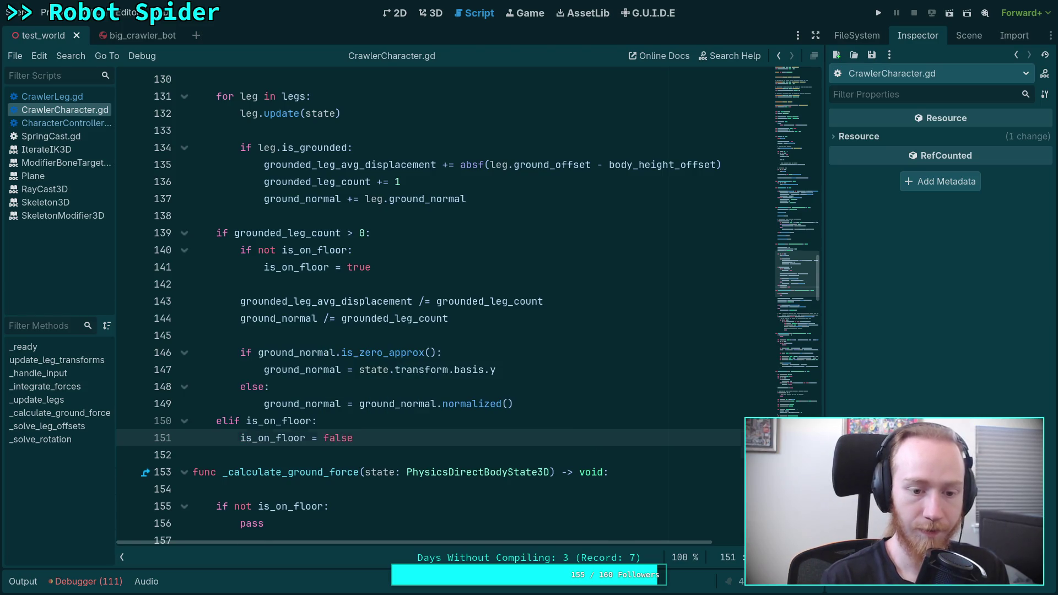
key("Return")
Step: Copy the ground reset lines 413–418 from CharacterController.gd
left_click(78, 121)
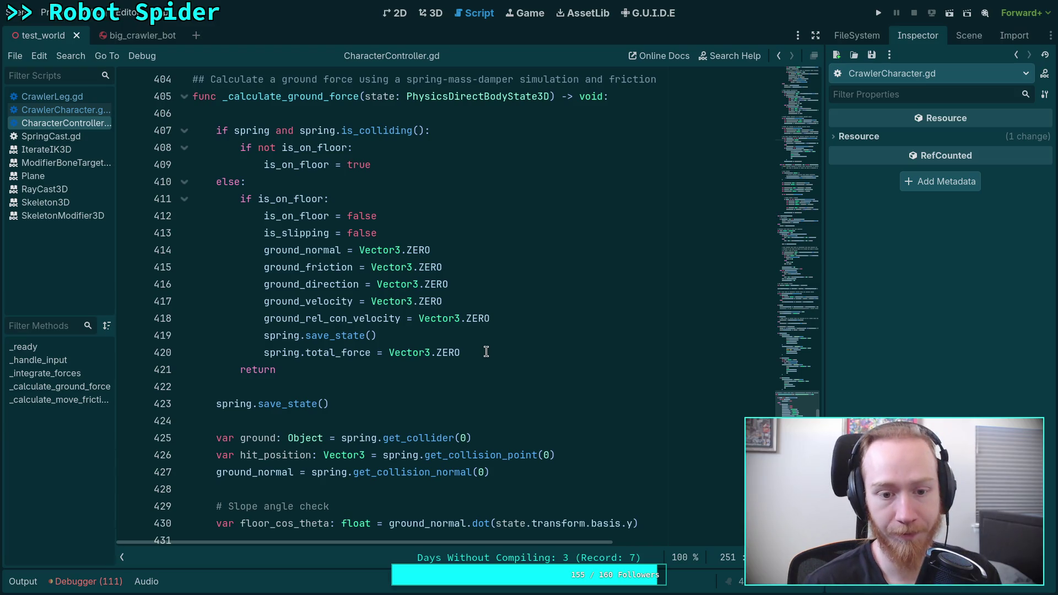
mouse_move(522, 318)
left_mouse_down()
mouse_move(264, 251)
mouse_move(263, 232)
left_mouse_up()
right_click(301, 233)
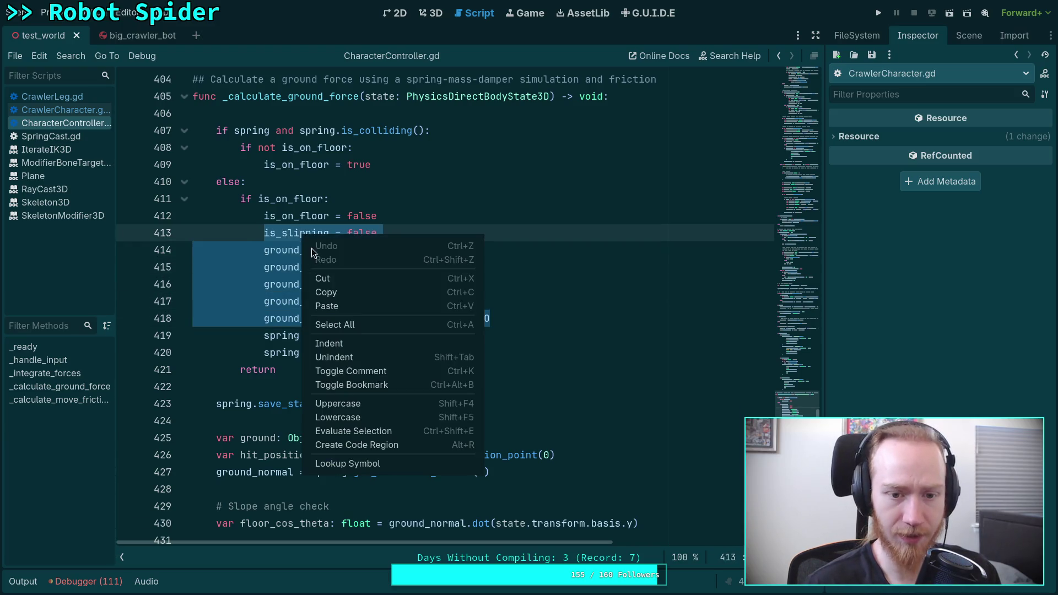
left_click(312, 284)
Step: In CrawlerCharacter.gd, delete the elif is_on_floor block and the if not is_on_floor lines 140–141
left_click(70, 106)
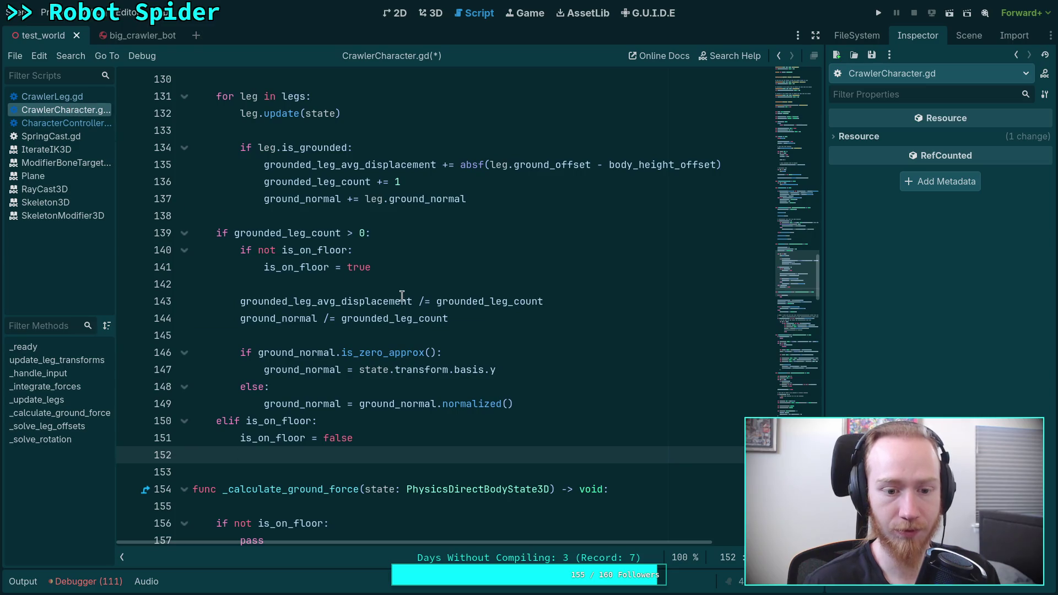
left_click_drag(251, 452, 137, 421)
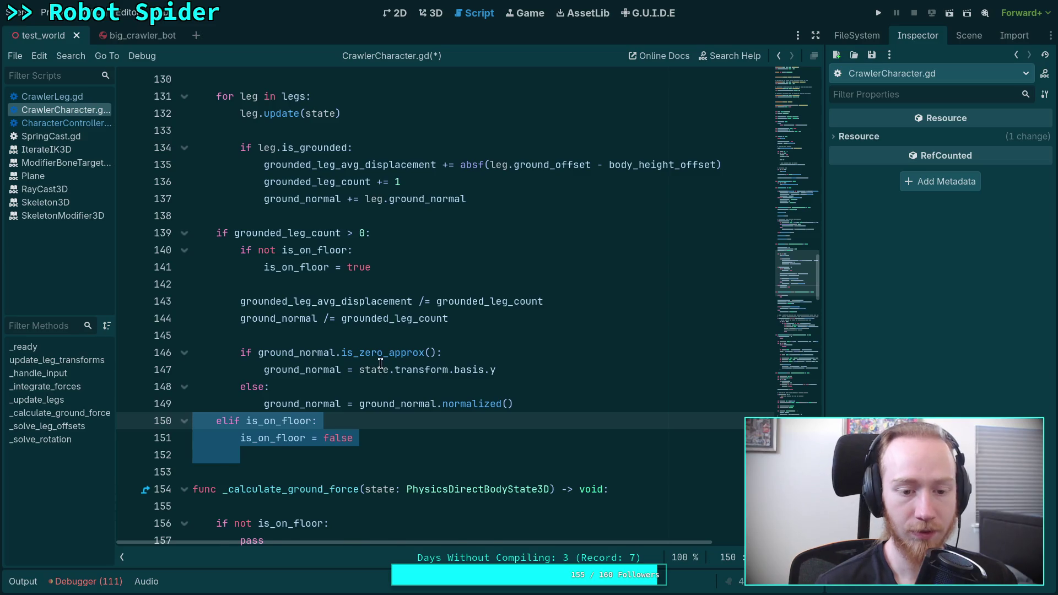
key("BackSpace")
key("BackSpace")
left_click_drag(407, 267, 120, 250)
key("BackSpace")
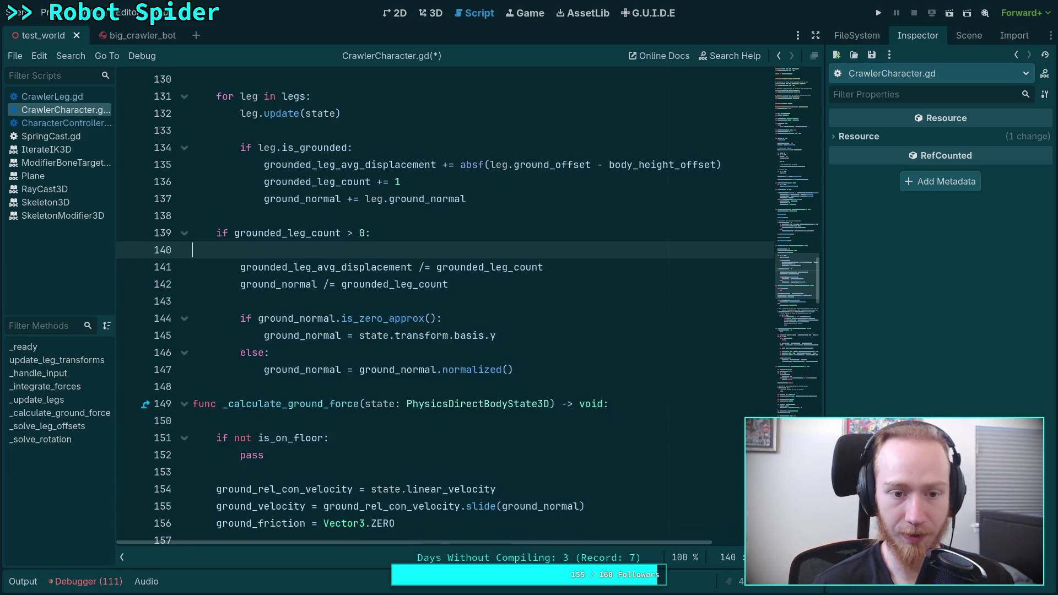
key("Delete")
scroll(454, 320, "up", 3)
scroll(454, 323, "down", 4)
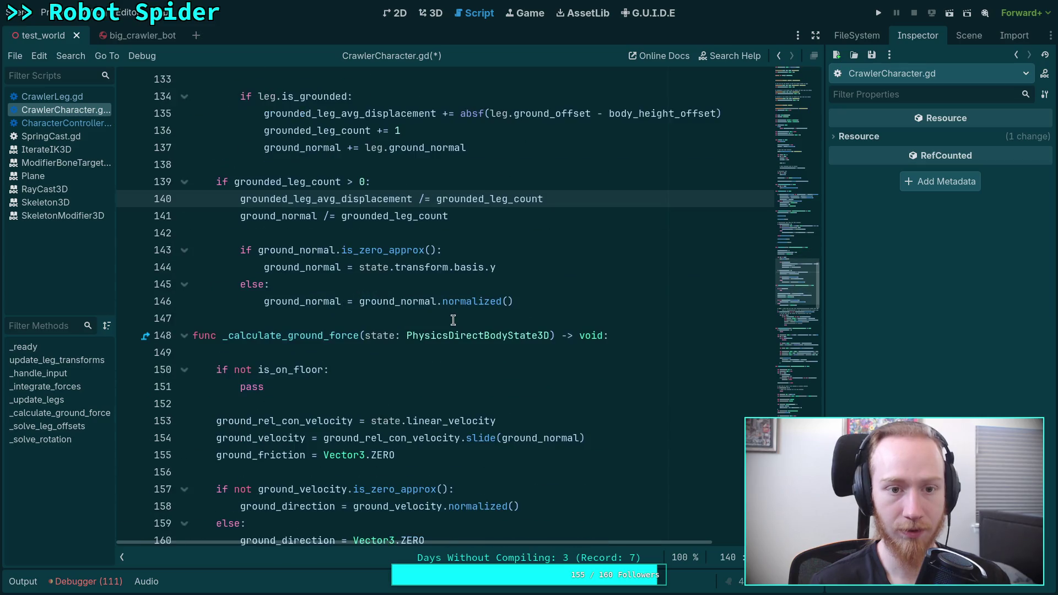
scroll(454, 323, "up", 2)
scroll(453, 321, "down", 2)
scroll(454, 320, "down", 4)
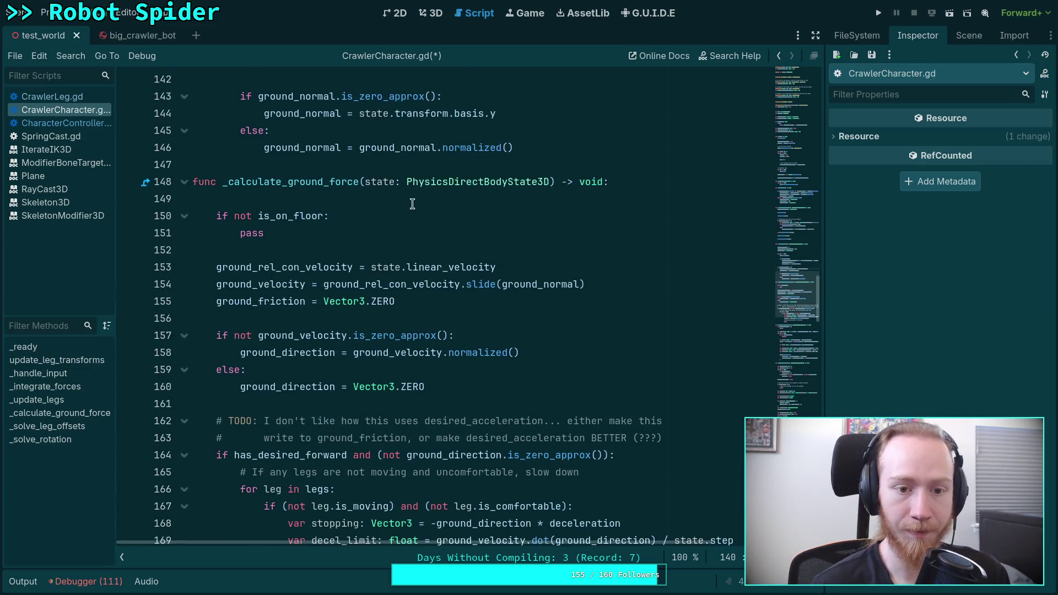
Step: Paste the copied reset lines and start an 'if grounded_leg_count:' block in _calculate_ground_force
left_click_drag(264, 233, 212, 221)
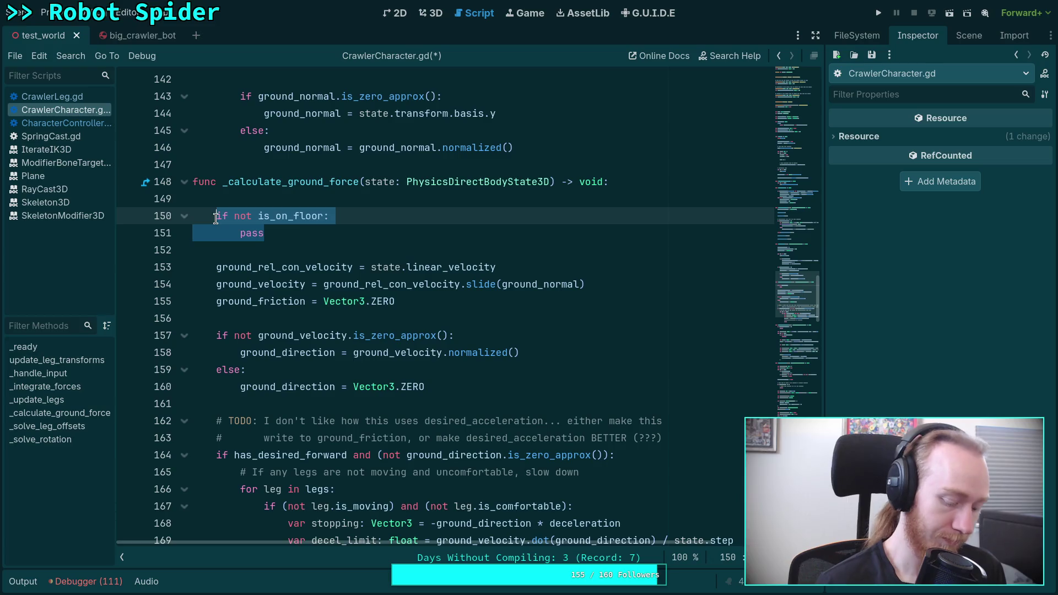
key("ctrl+v")
left_click(216, 199)
key("Return")
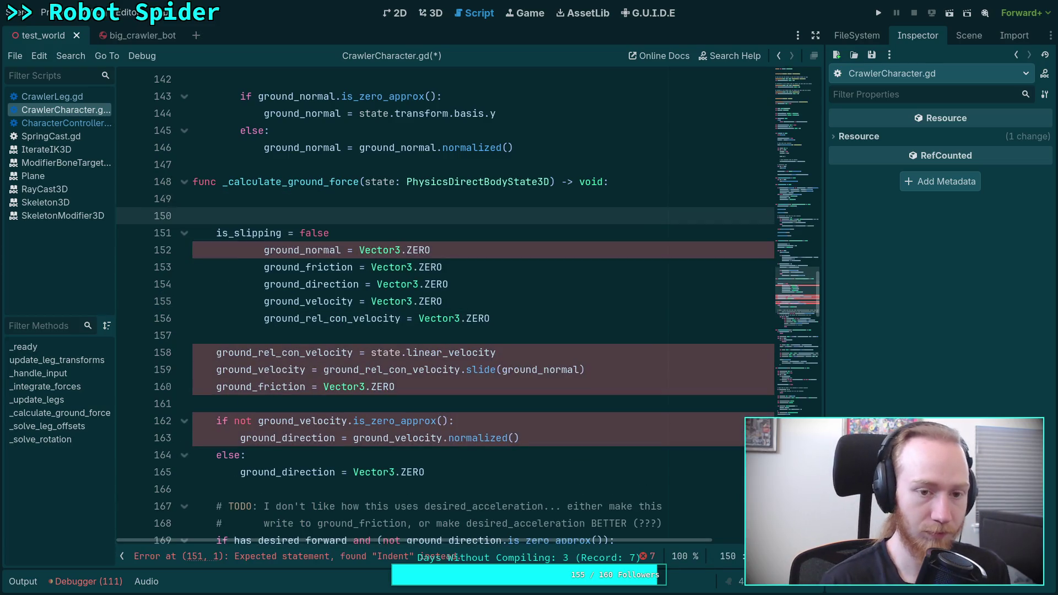
type("if grou")
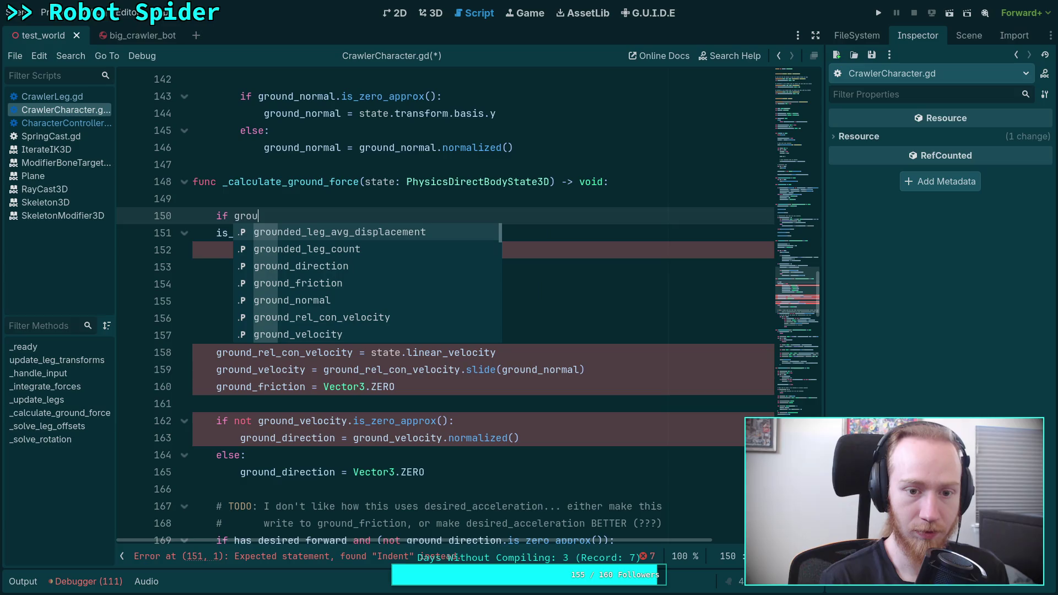
key("Down")
key("Return")
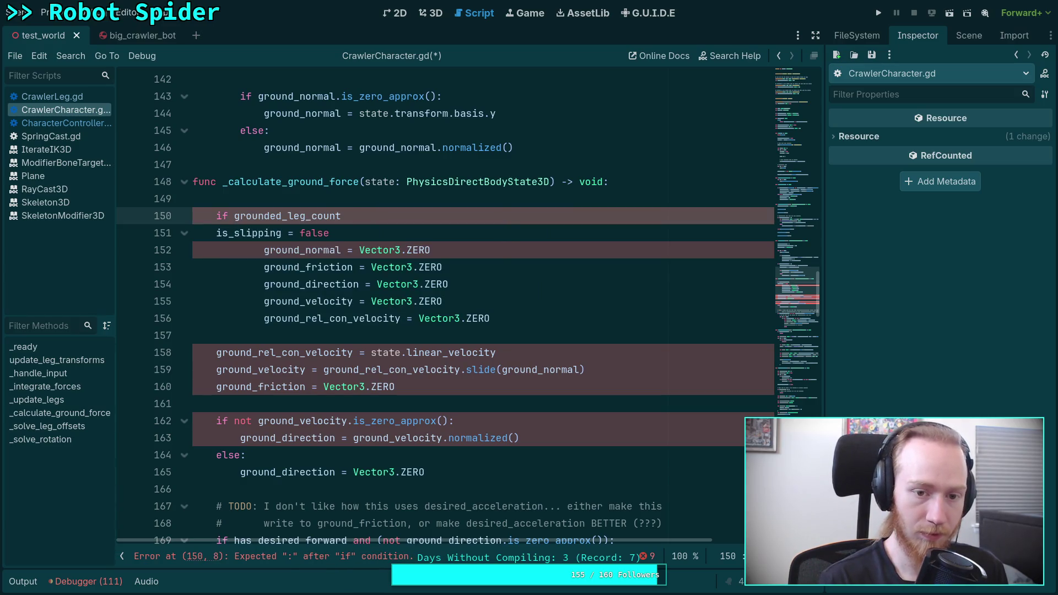
type(" > 0:")
key("Return")
type("if")
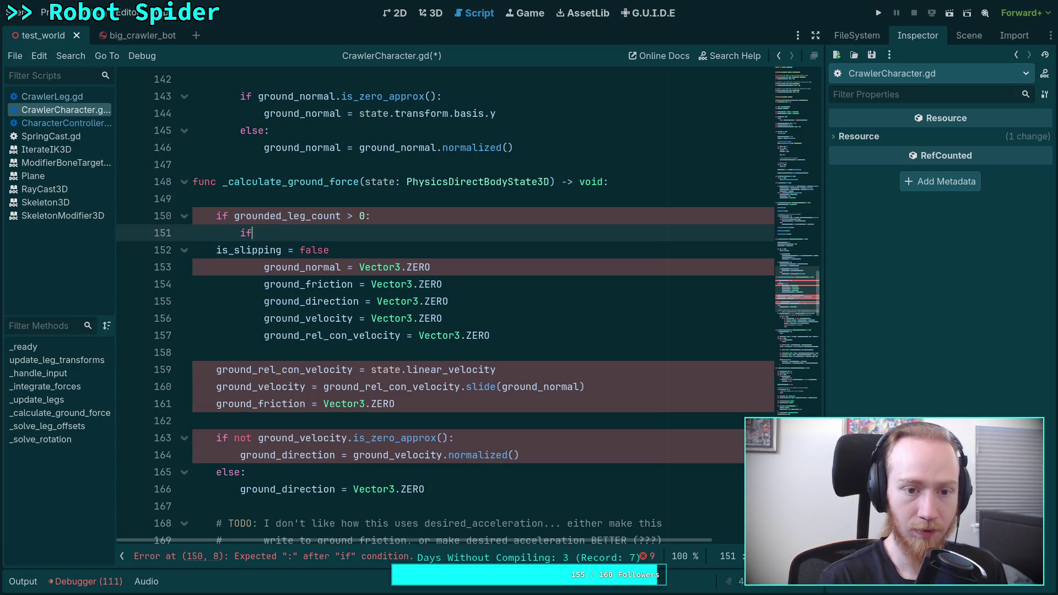
Step: Inside that block, add 'if not is_on_floor: is_on_floor = true'
type("not is_o")
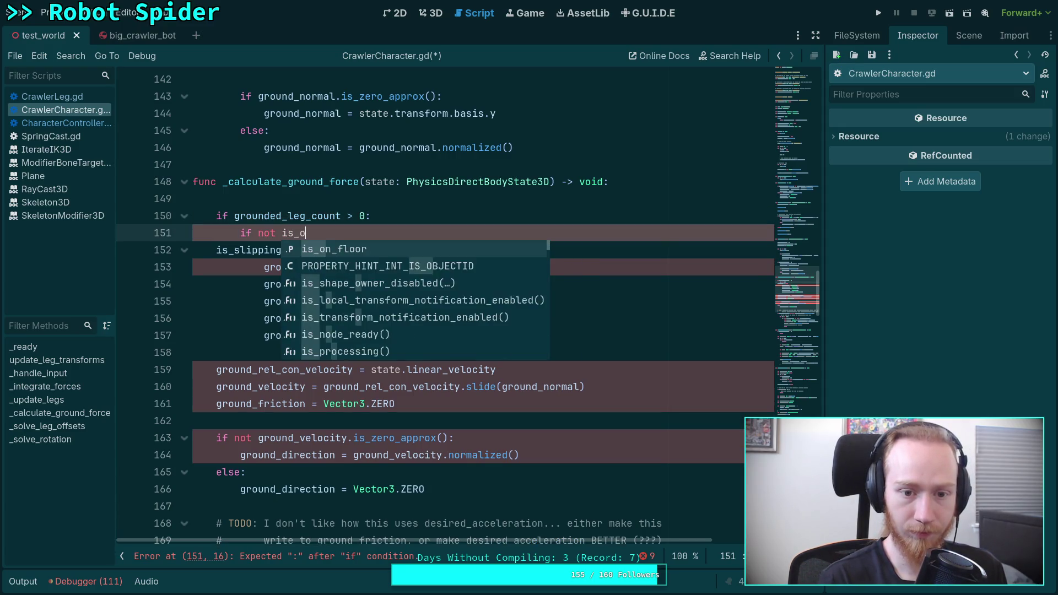
key("Return")
type(":")
key("Return")
key("BackSpace")
type("s_on")
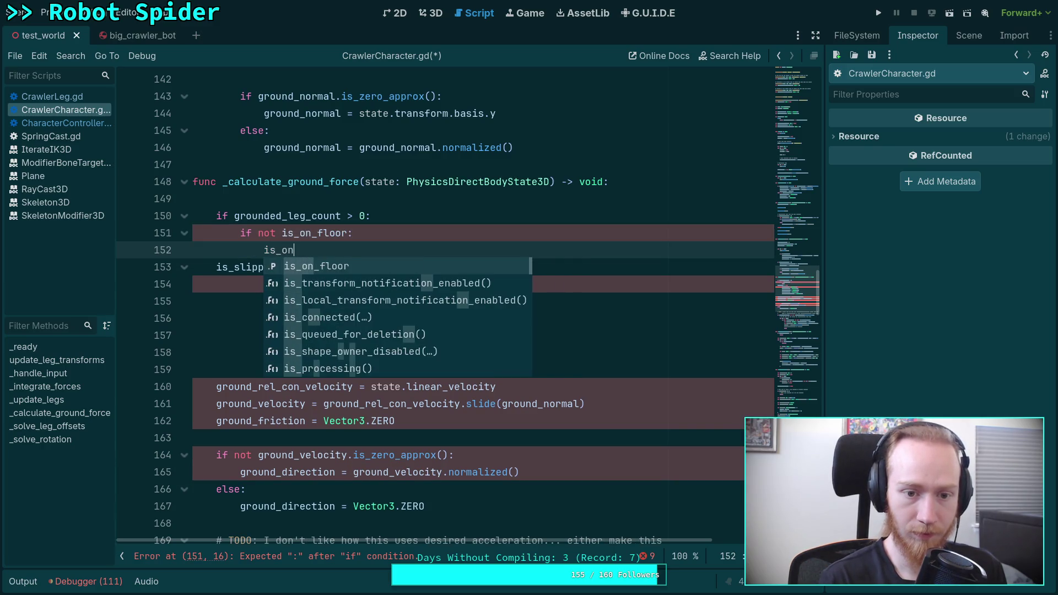
key("Return")
type("= true")
key("Return")
type("elif is_on")
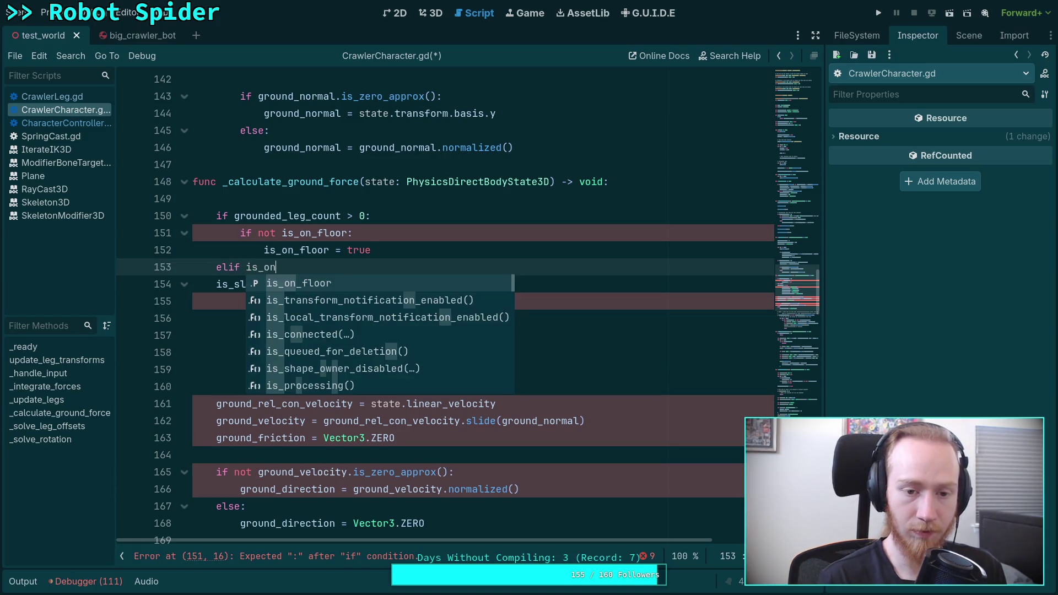
Step: Add an 'elif is_on_floor:' branch with 'is_on_floor = false' over the indented reset lines, and save
key("Return")
type(":")
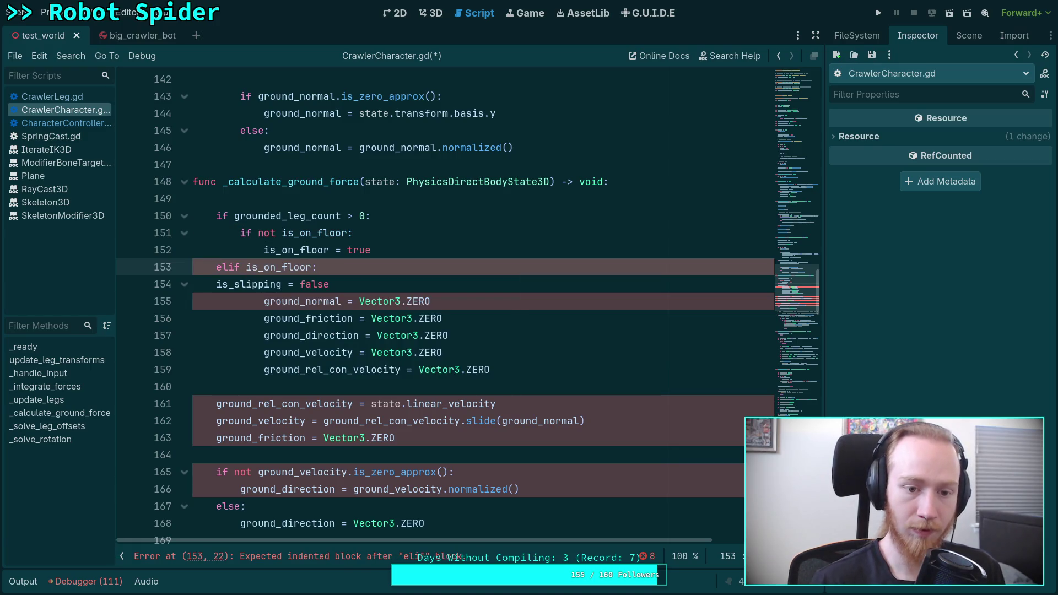
mouse_move(214, 284)
left_mouse_down()
mouse_move(330, 284)
mouse_move(429, 301)
mouse_move(347, 369)
left_mouse_up()
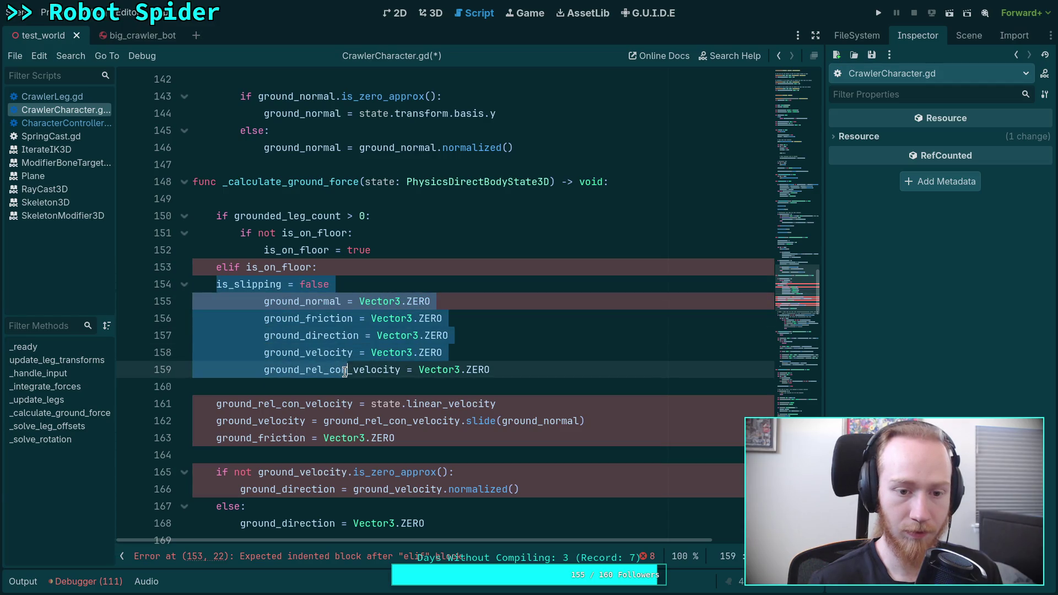
key("Tab")
key("shift+Tab")
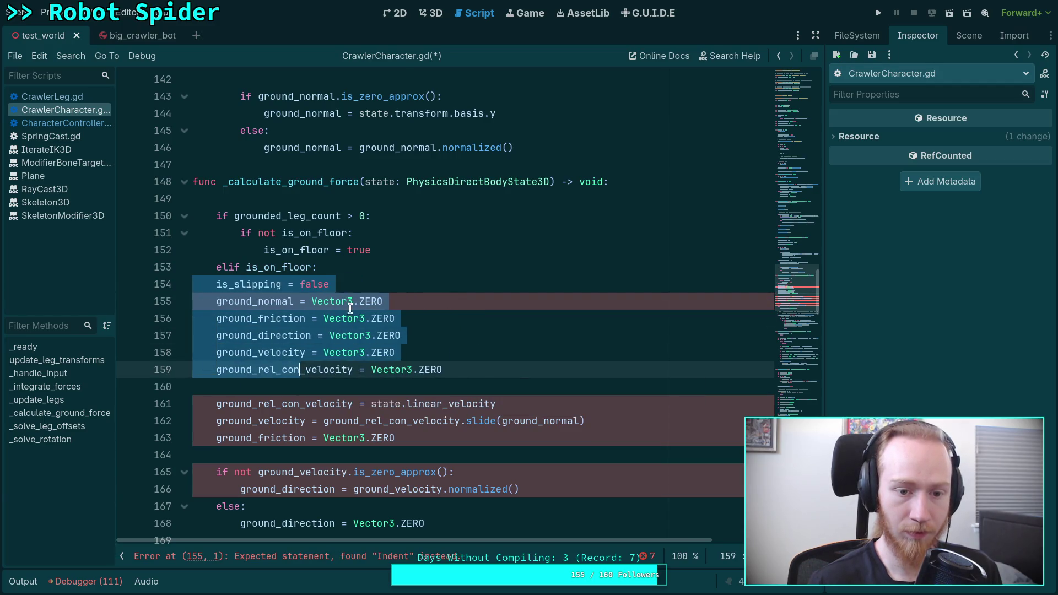
left_click(357, 267)
key("Return")
type("is_on")
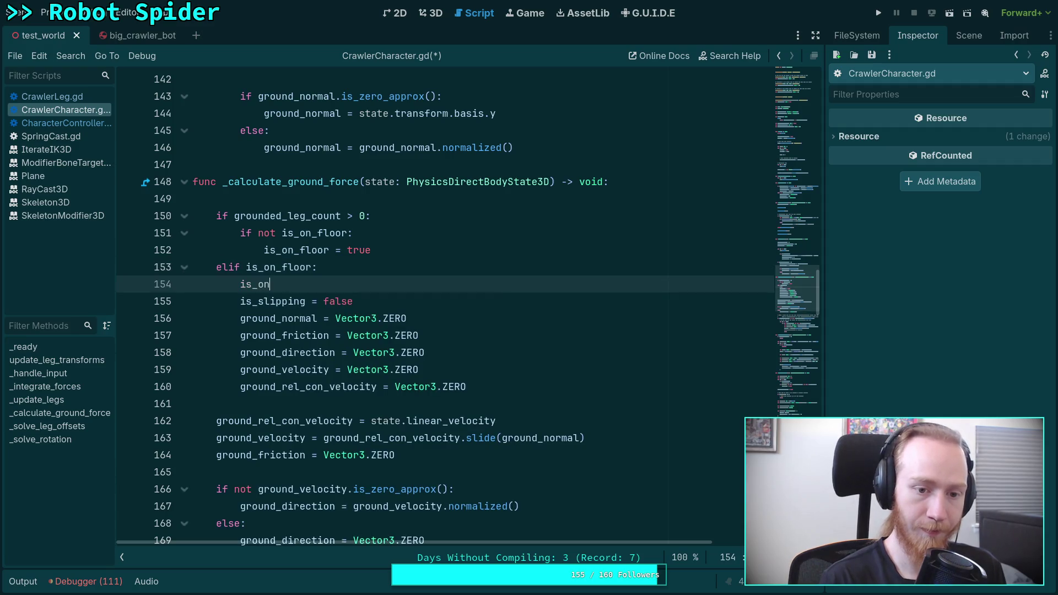
type("_floor = f")
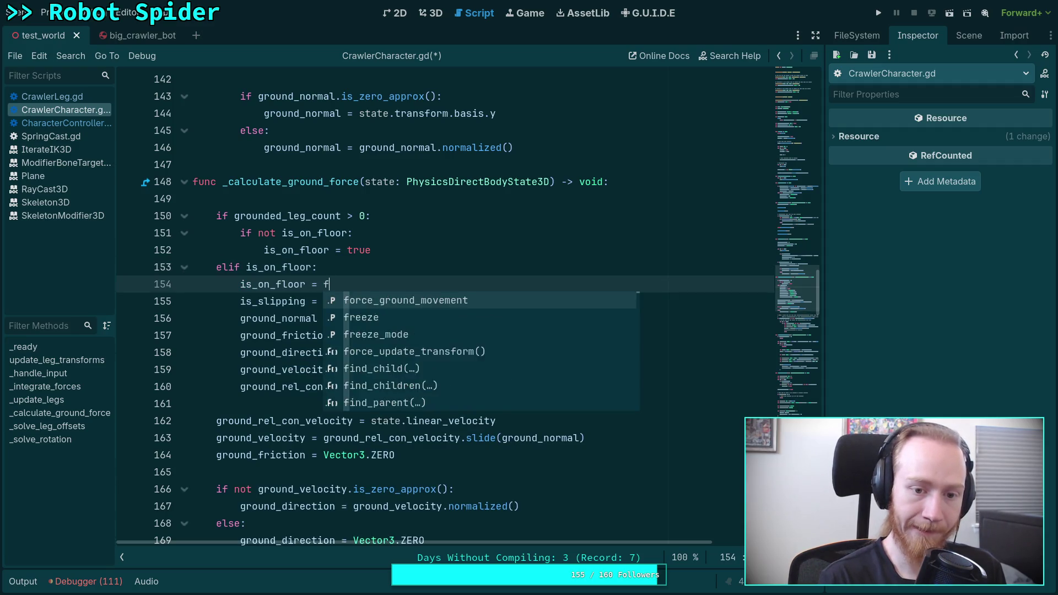
type("alse")
key("ctrl+s")
Step: Add a 'return' after the ground reset assignments
left_click(498, 392)
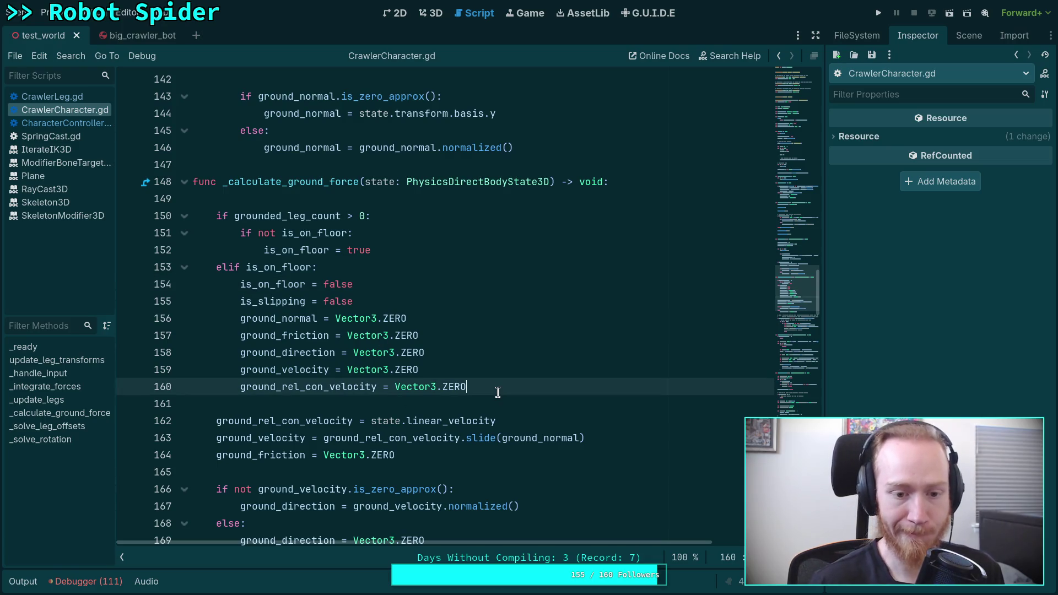
key("Return")
type("return")
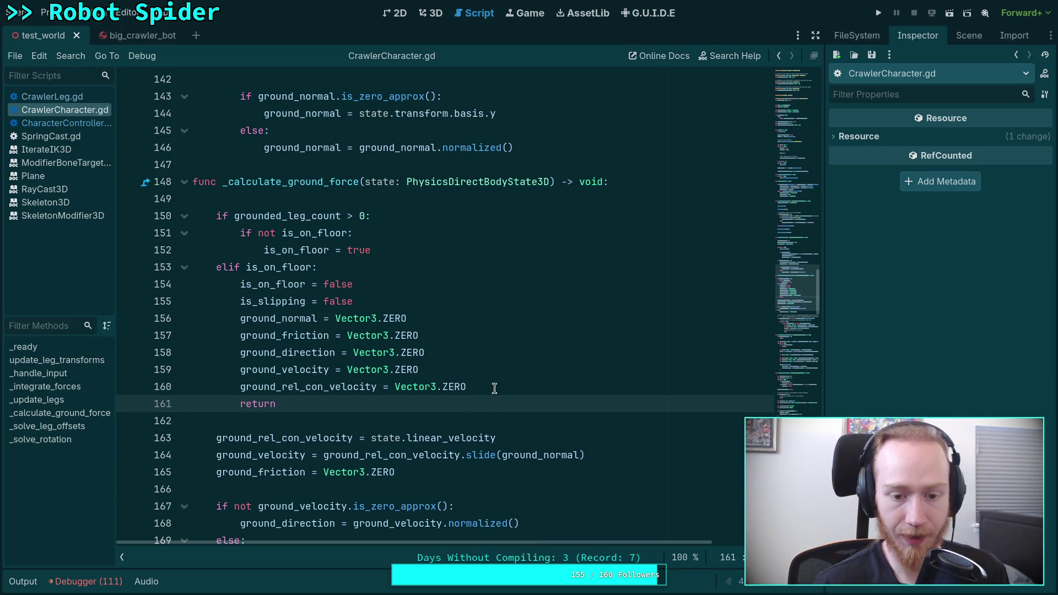
Step: Check the uses of ground_rel_con_velocity, ground_velocity and ground_friction, then save the script
scroll(384, 309, "down", 1)
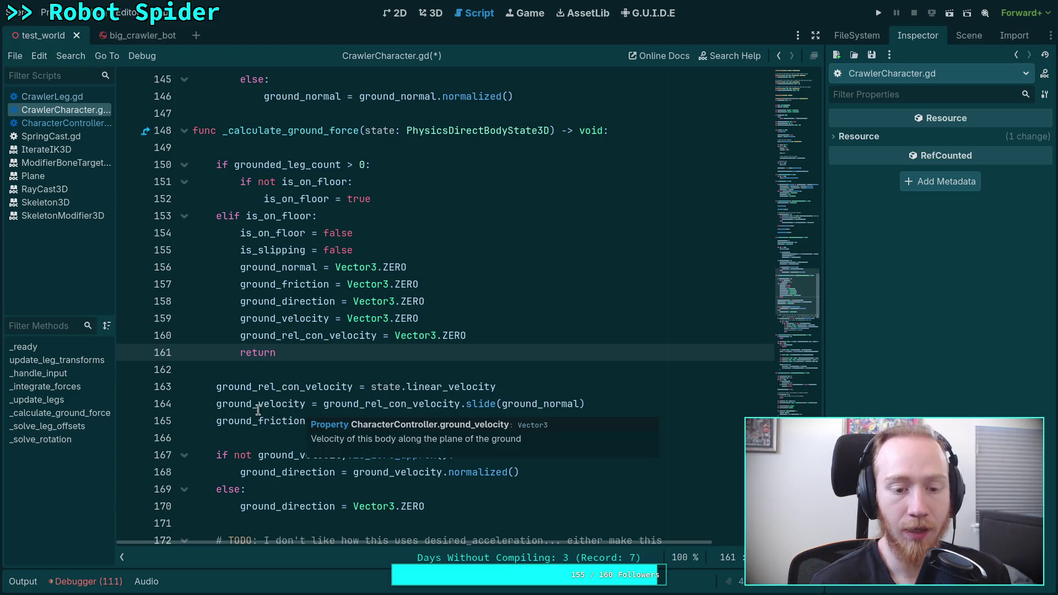
double_click(288, 387)
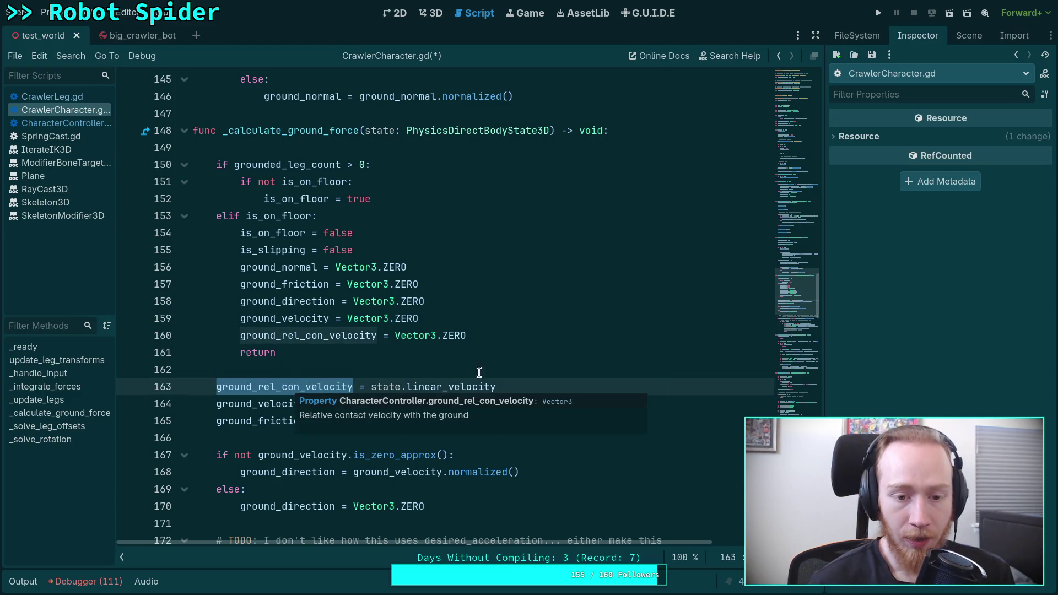
double_click(292, 406)
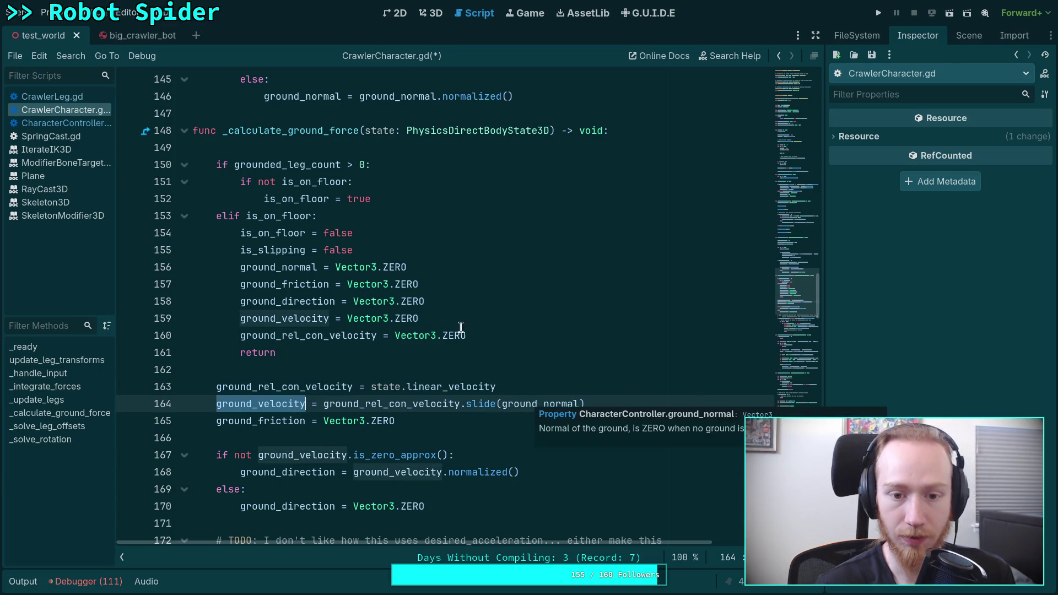
double_click(282, 422)
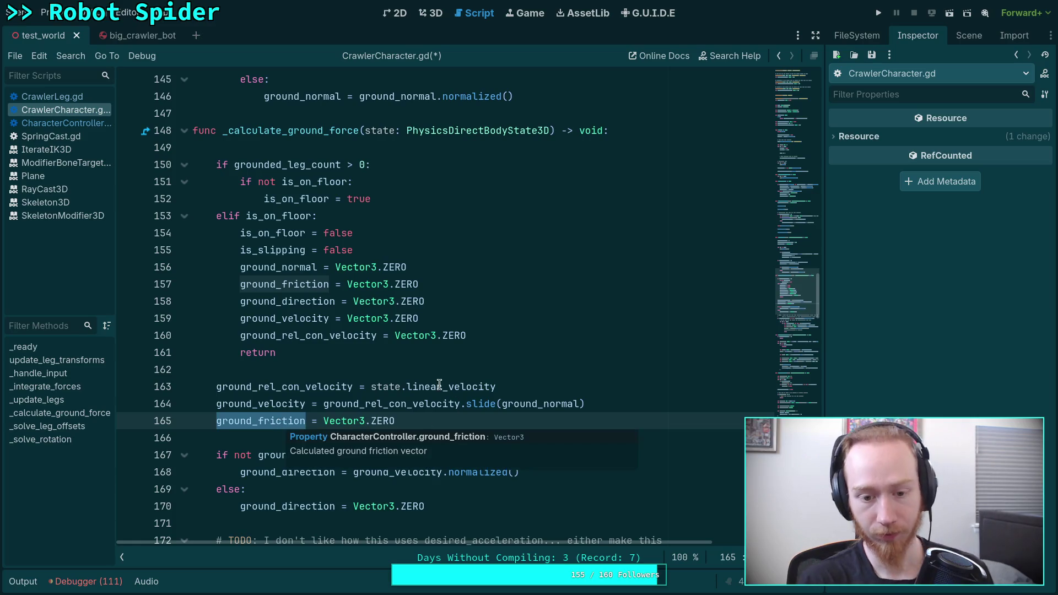
scroll(444, 379, "down", 4)
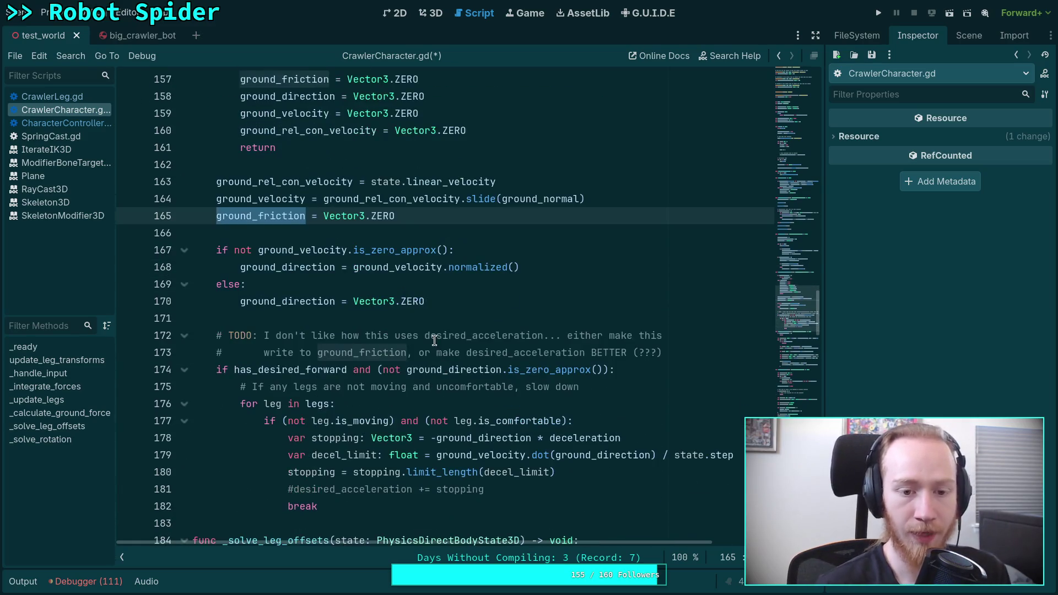
key("ctrl+s")
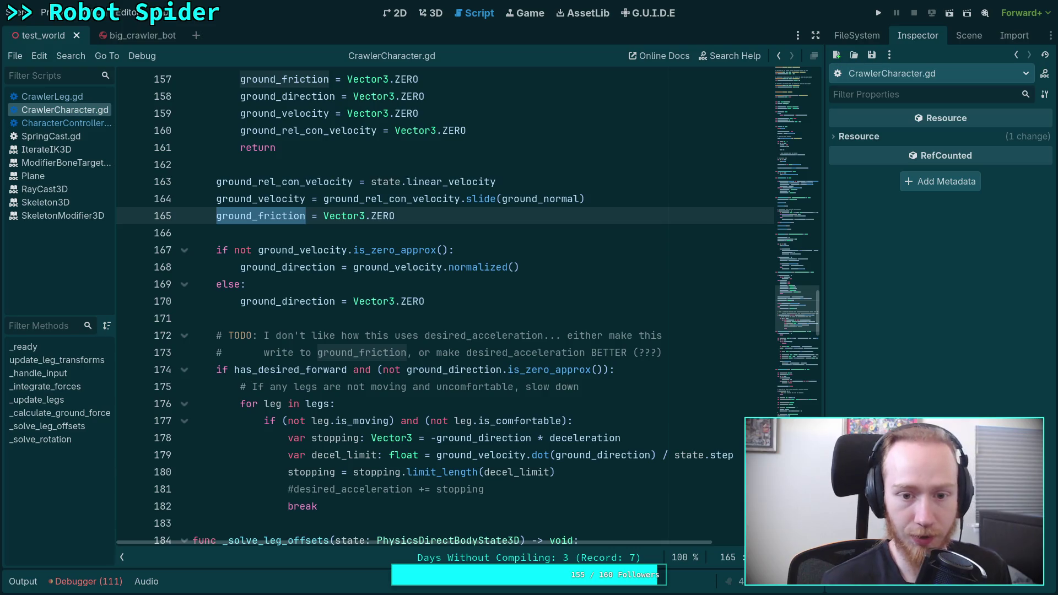
scroll(673, 243, "down", 1)
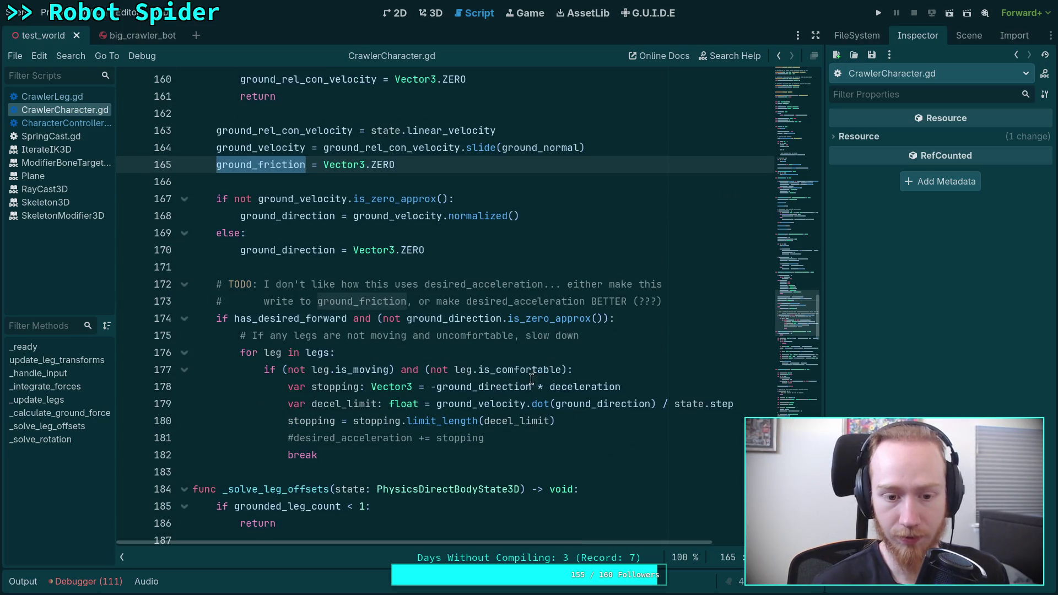
Step: Run the project and show the Debugger's Errors list, revealing the line 164 normalization error
left_click(877, 12)
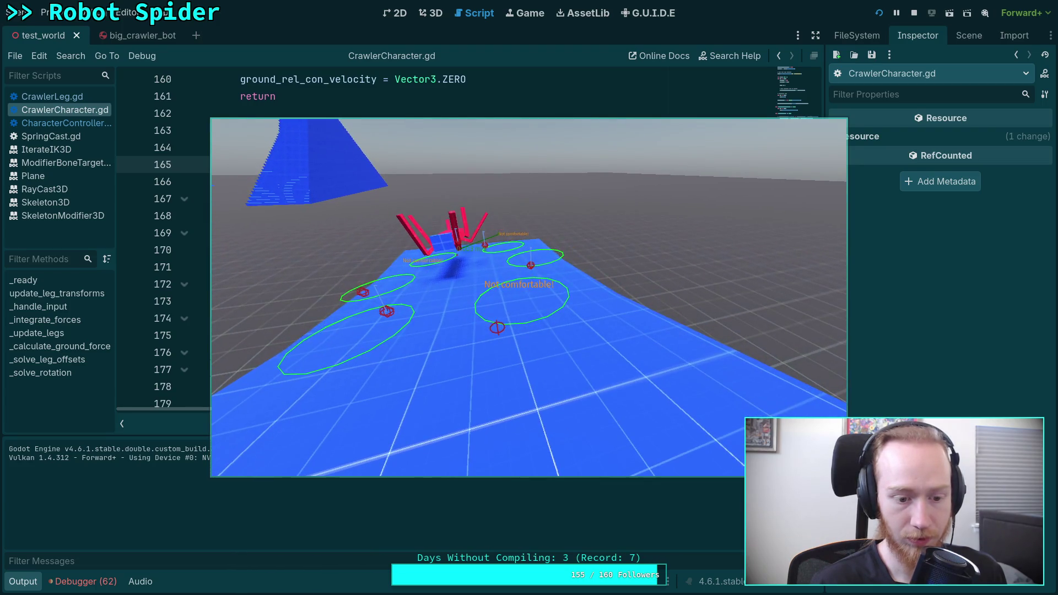
left_click(83, 581)
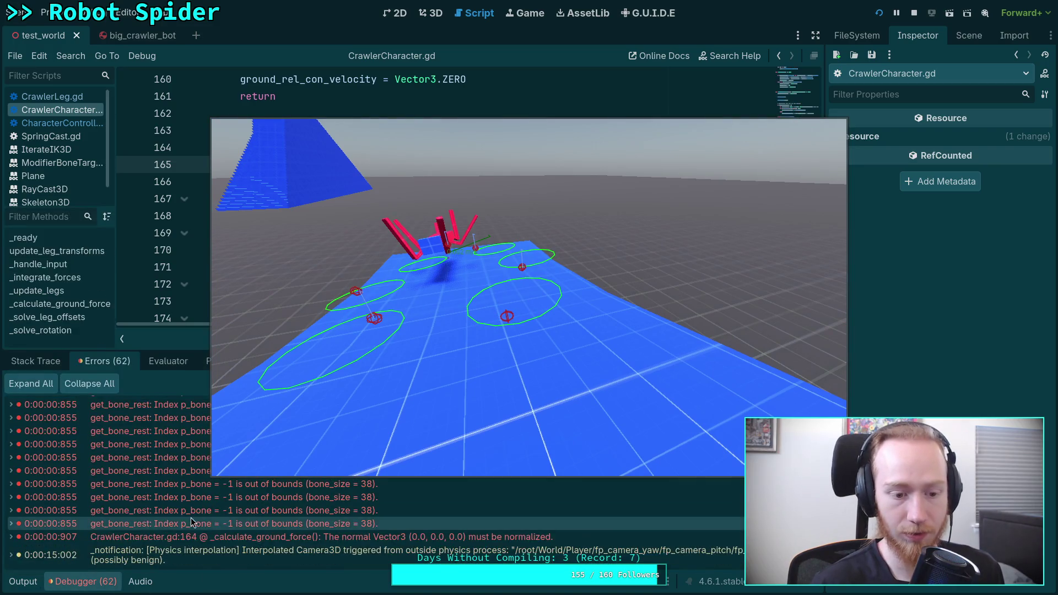
Step: Jump to the line 164 error, stop the game, and select ground_normal
left_click(222, 540)
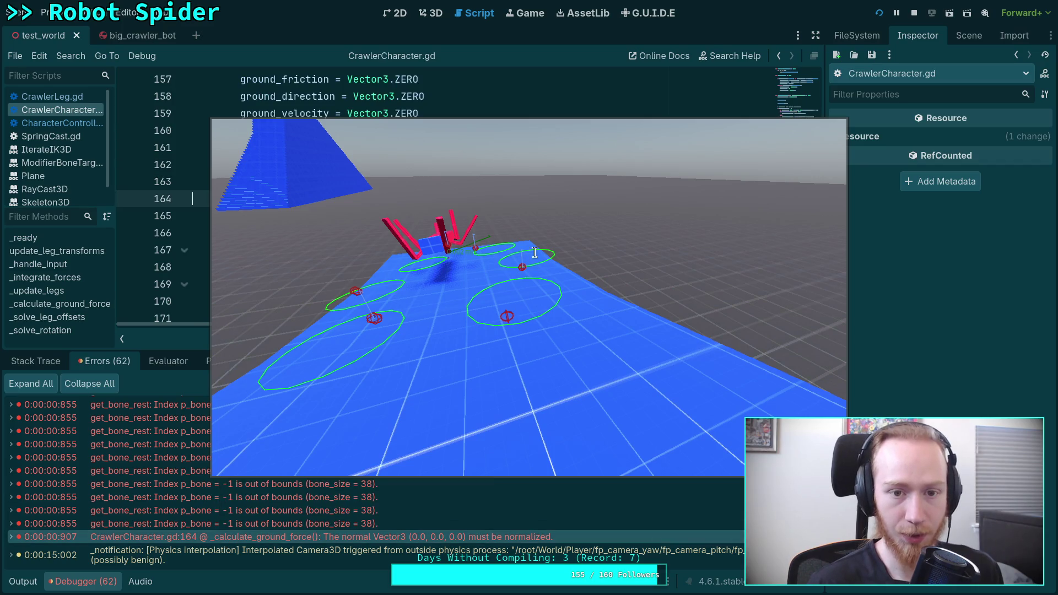
key("F8")
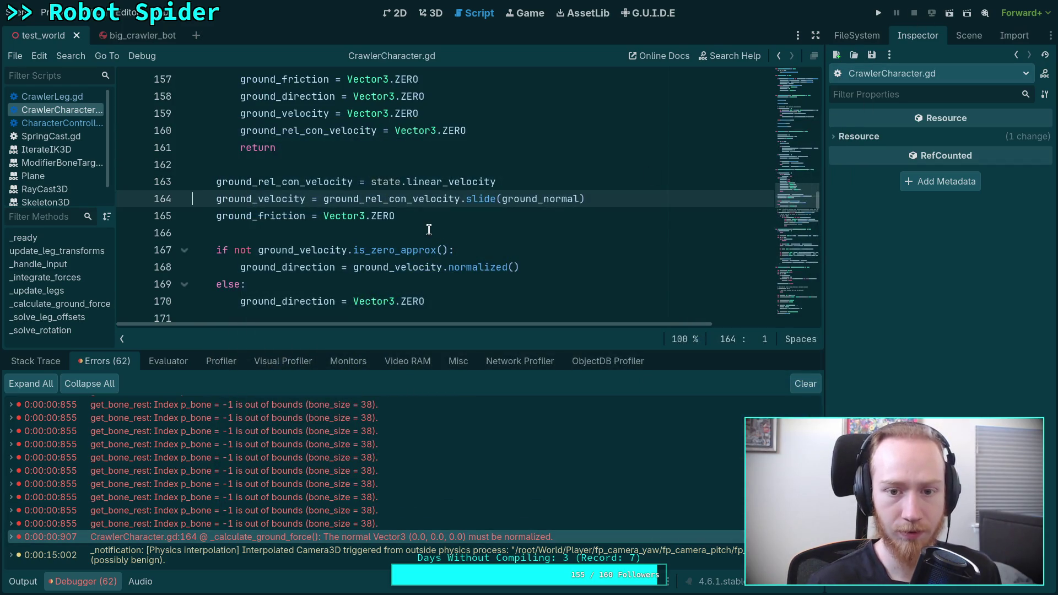
scroll(429, 230, "up", 1)
double_click(573, 257)
scroll(470, 259, "up", 2)
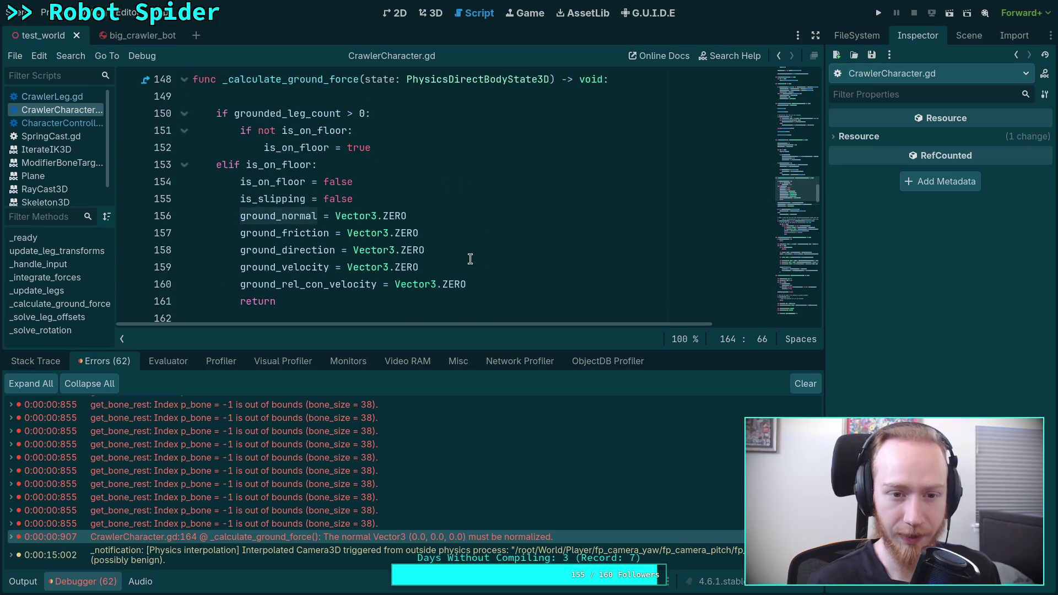
scroll(470, 259, "down", 1)
scroll(470, 259, "up", 1)
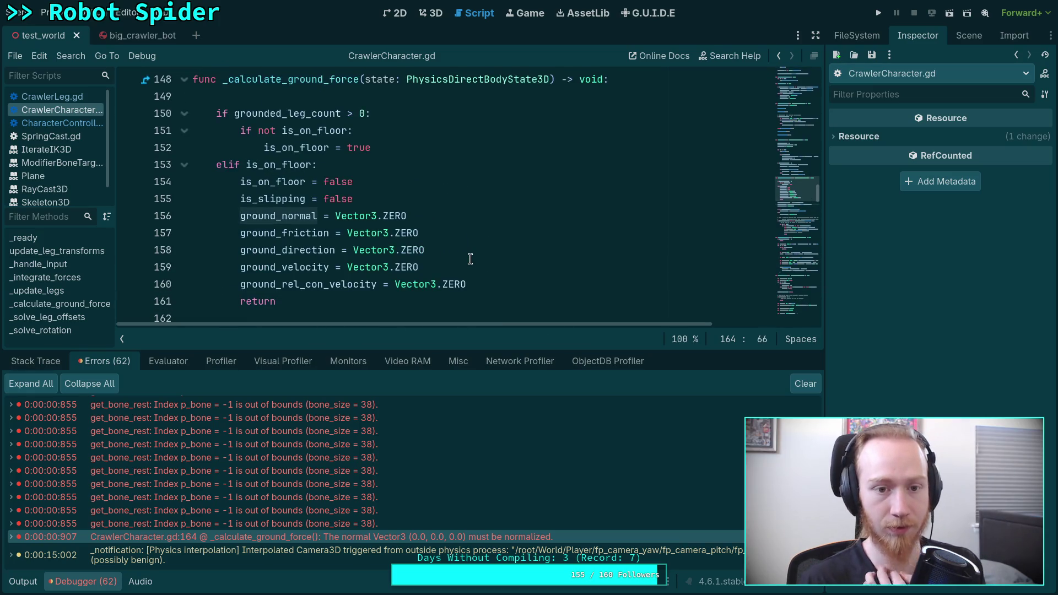
scroll(469, 259, "down", 2)
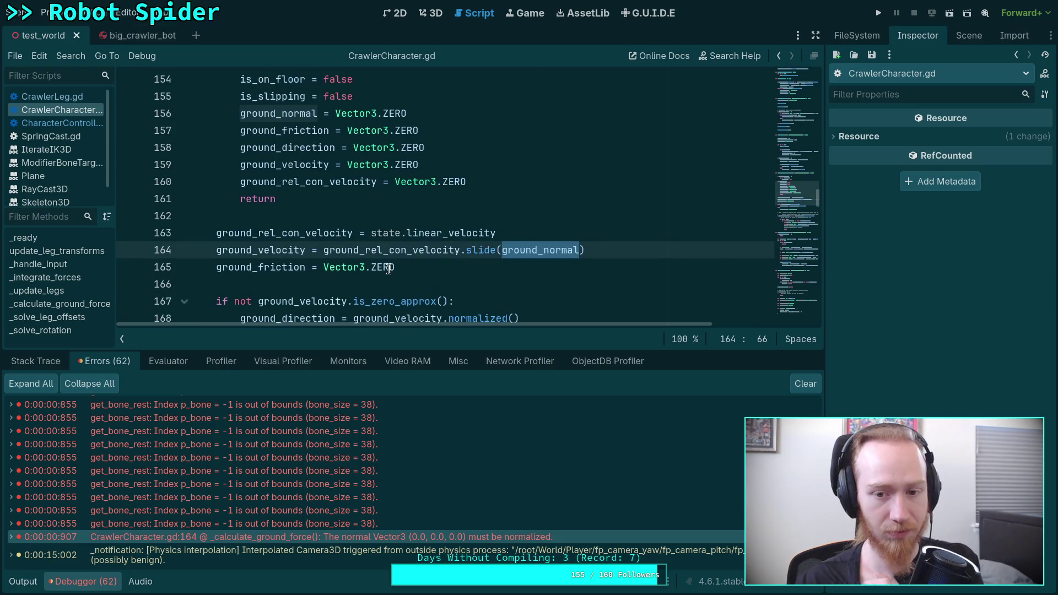
left_click(569, 232)
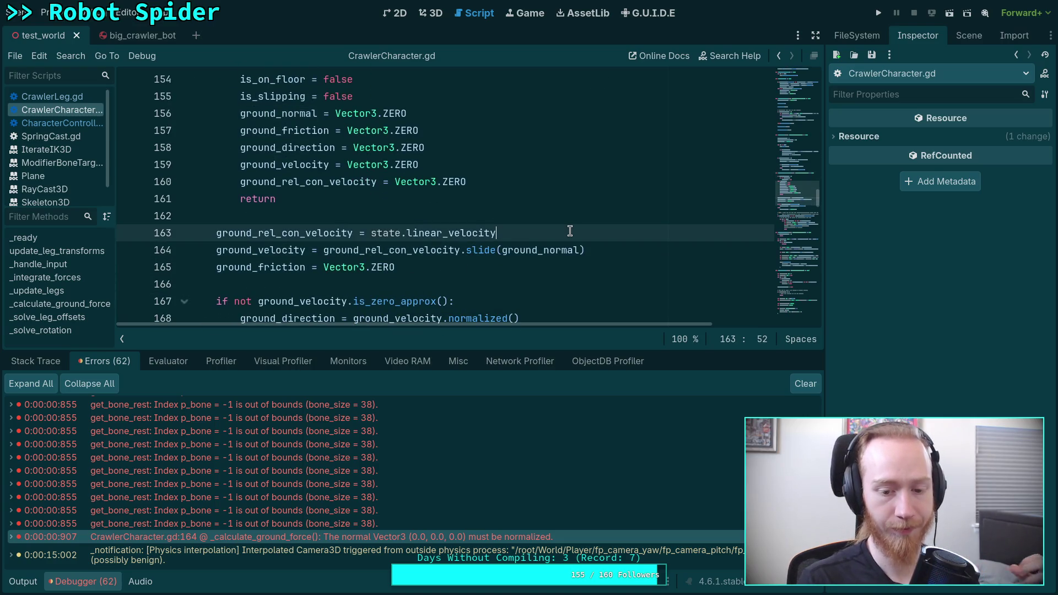
double_click(515, 250)
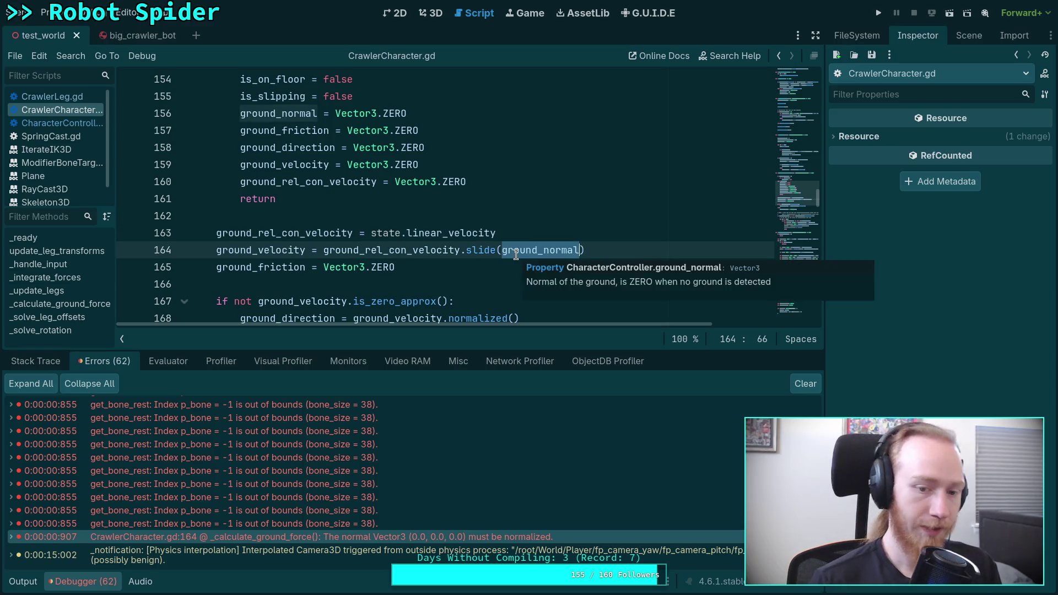
Step: Search the script for ground_normal and step through each of its matches
key("ctrl+f")
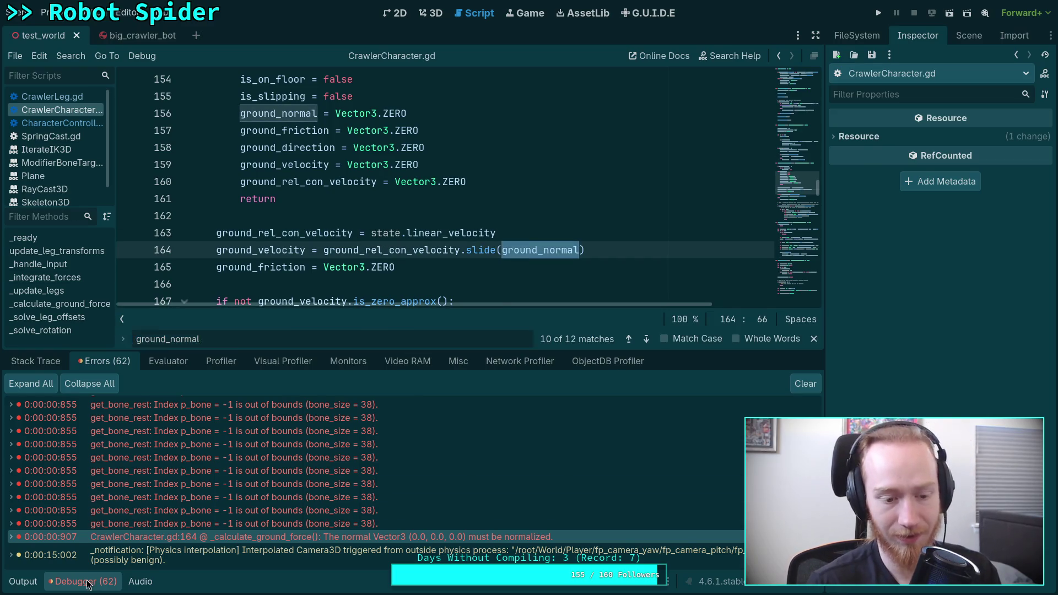
left_click_drag(399, 355, 676, 507)
left_click(649, 557)
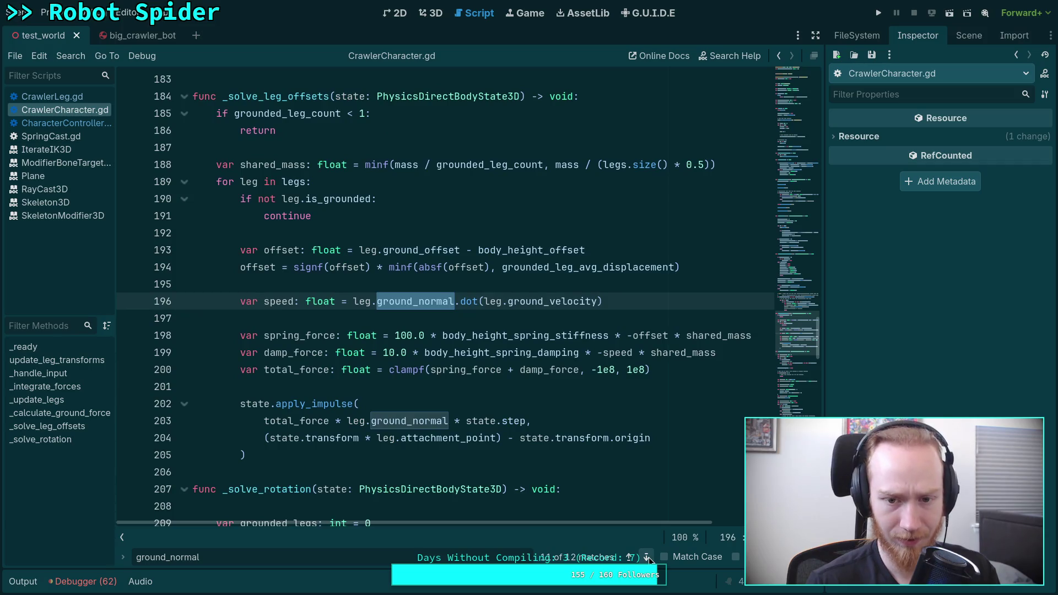
left_click(649, 557)
left_click(649, 557)
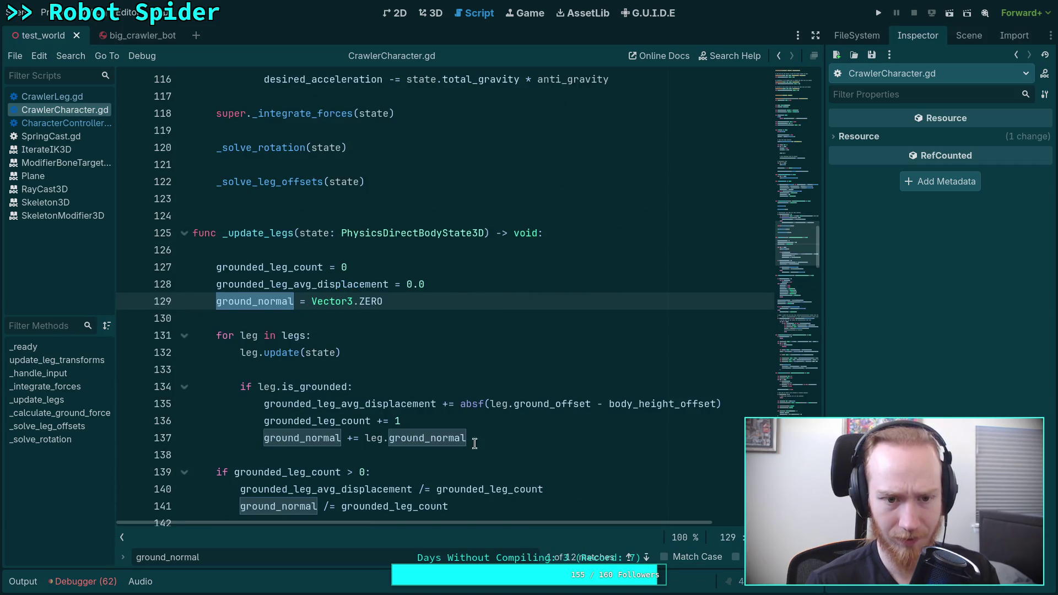
scroll(474, 443, "down", 2)
scroll(392, 350, "down", 2)
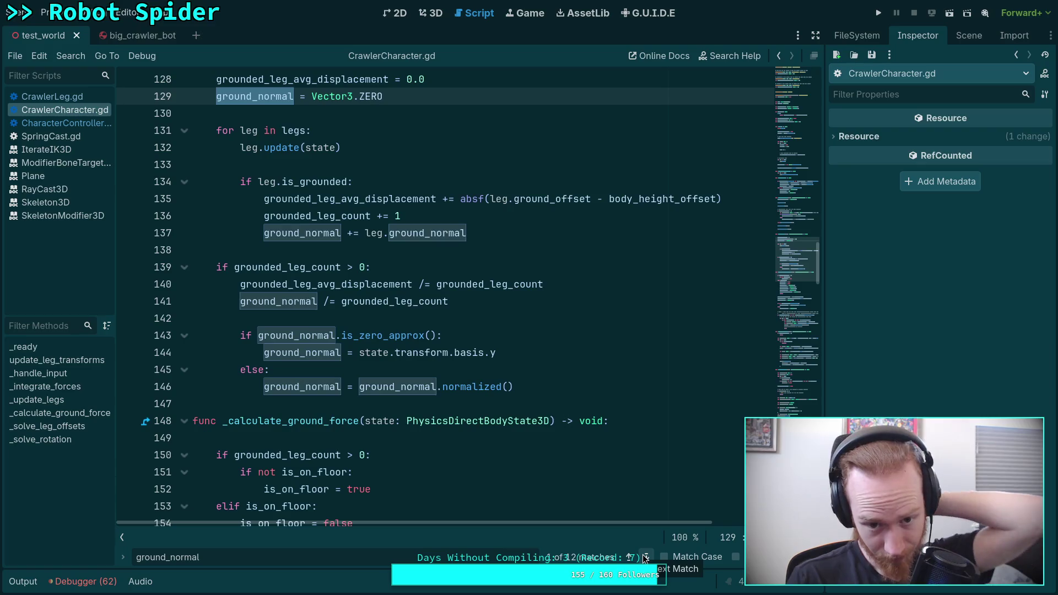
scroll(538, 449, "down", 2)
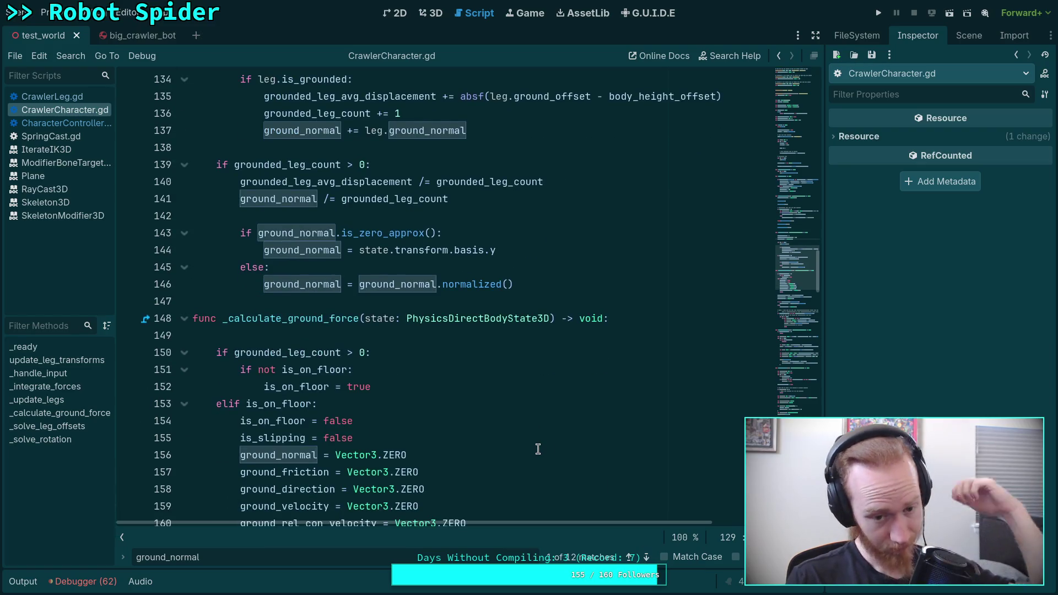
scroll(538, 449, "down", 2)
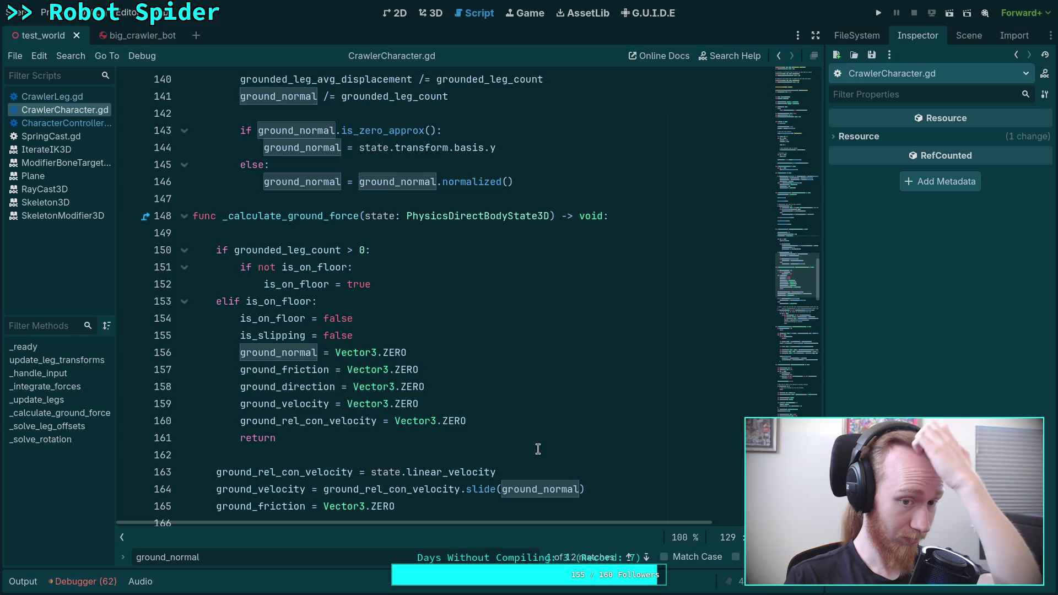
mouse_move(265, 306)
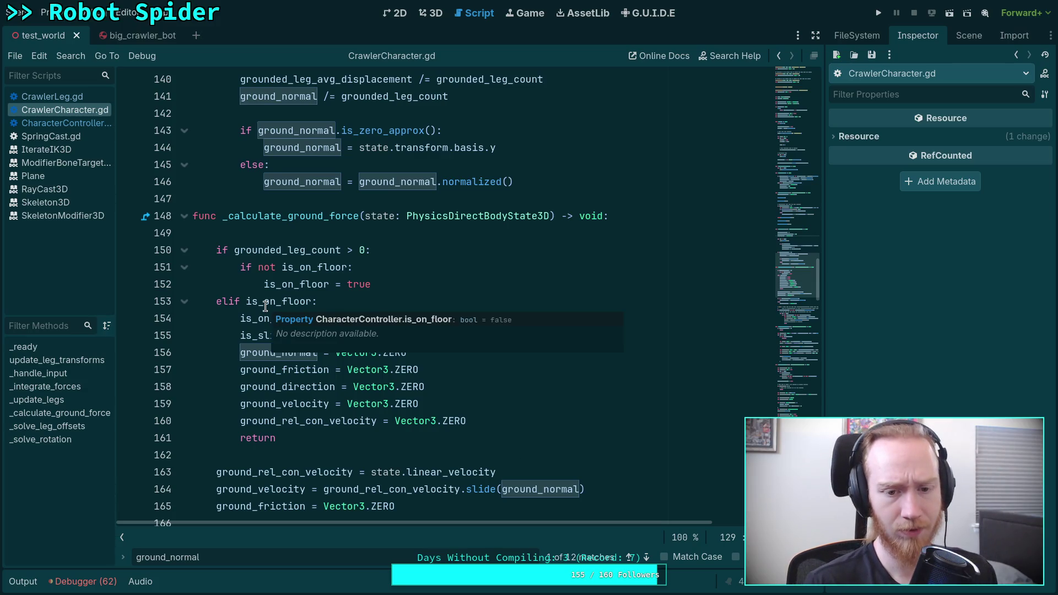
mouse_move(298, 418)
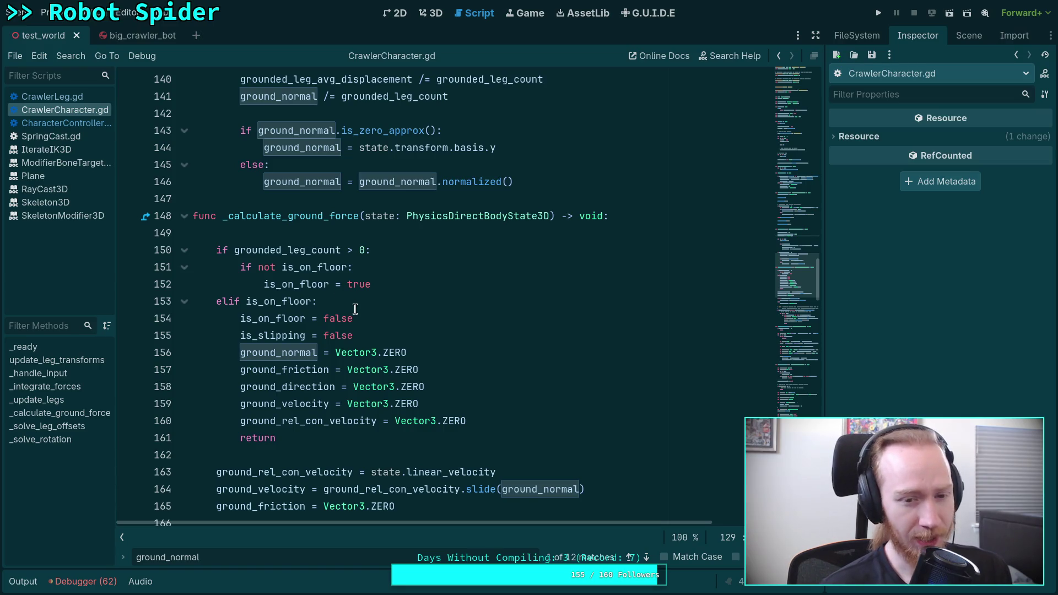
double_click(300, 357)
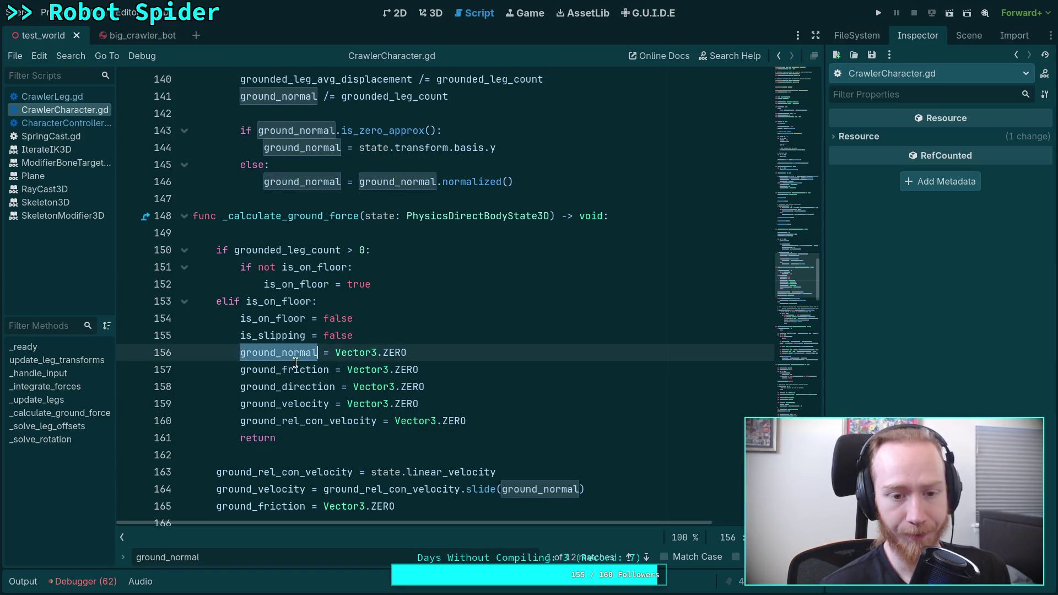
mouse_move(290, 392)
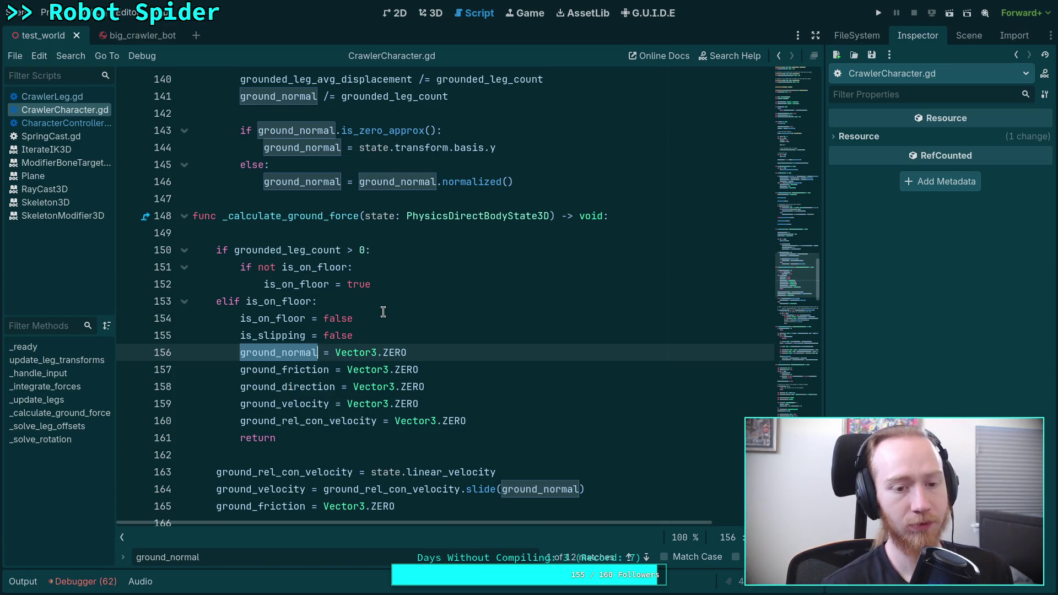
Step: Replace 'elif is_on_floor:' with 'else:' plus a nested 'if is_on_floor:', indent lines 155-161, save and run
left_click(67, 123)
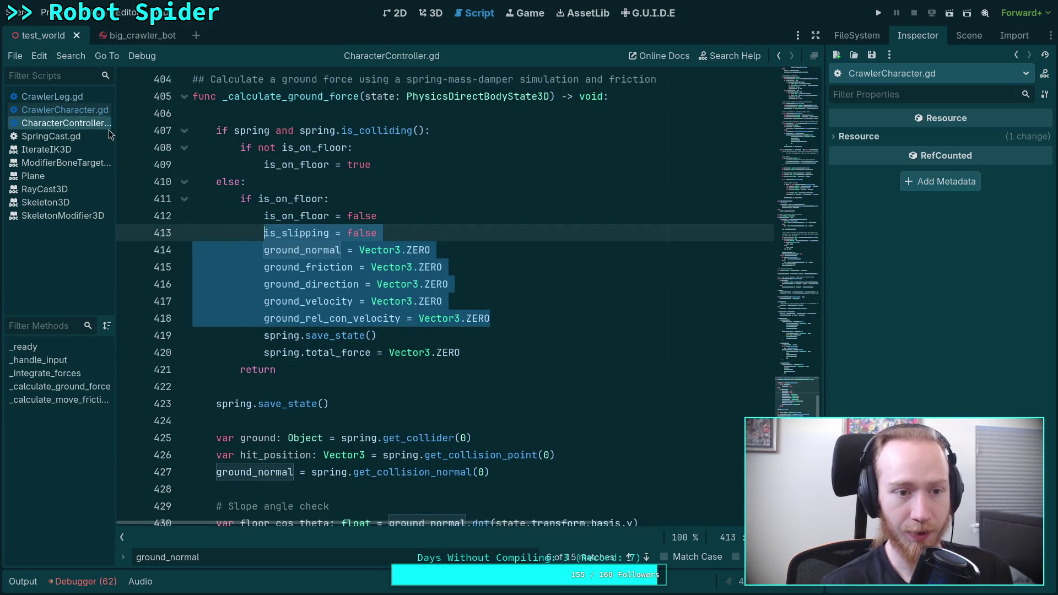
left_click(61, 109)
left_click(227, 302)
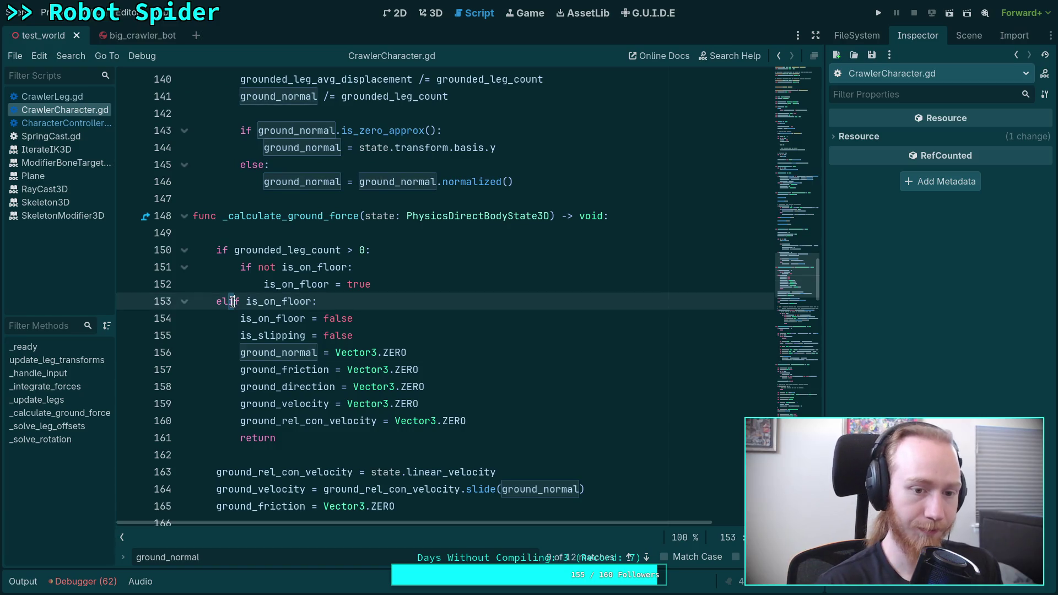
type("se:")
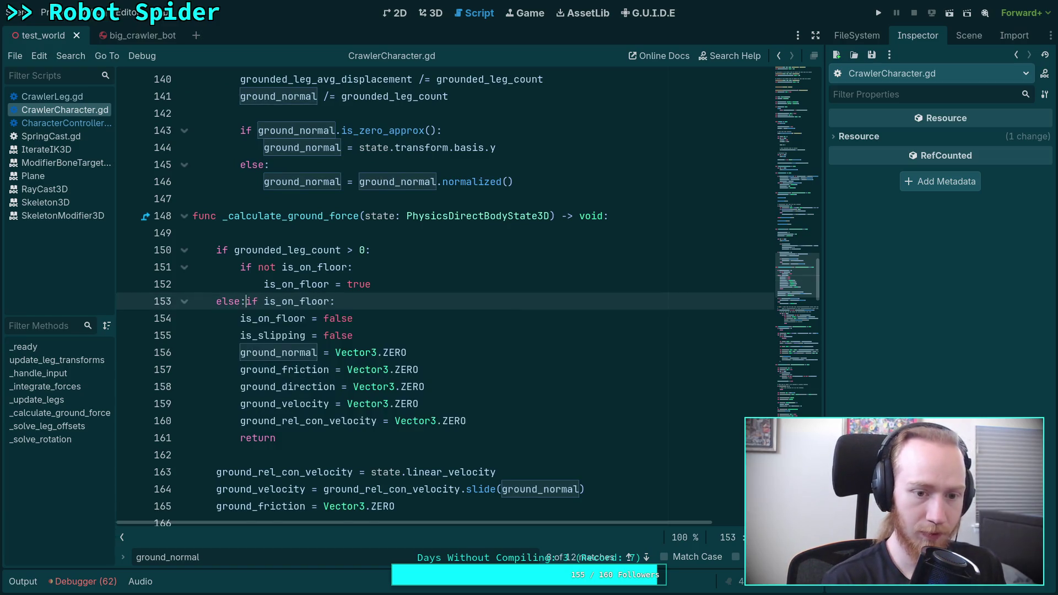
key("Return")
left_click_drag(240, 334, 466, 437)
key("Tab")
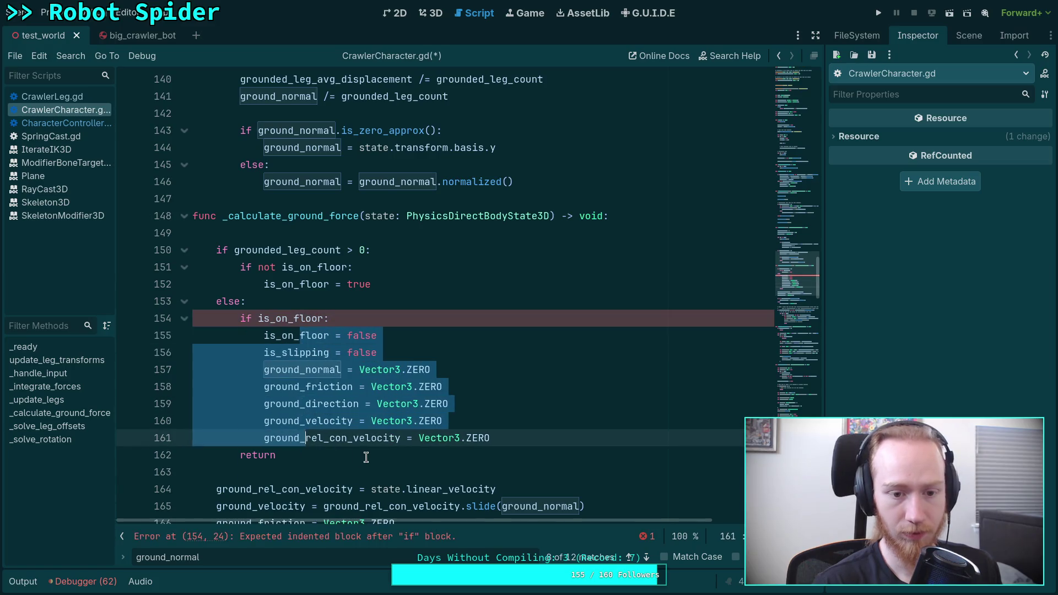
left_click(276, 455)
key("ctrl+s")
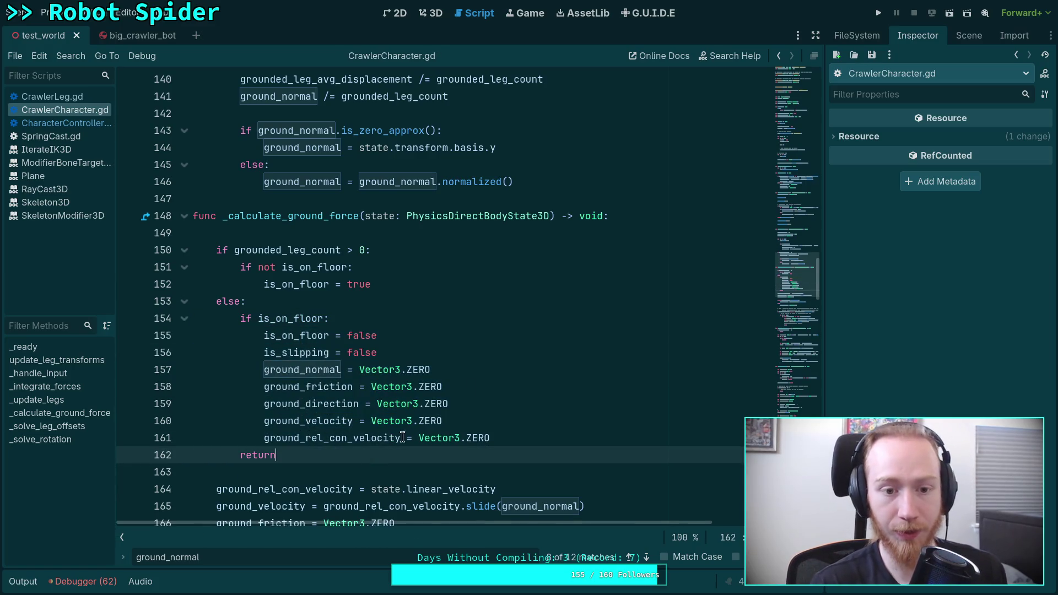
left_click(878, 13)
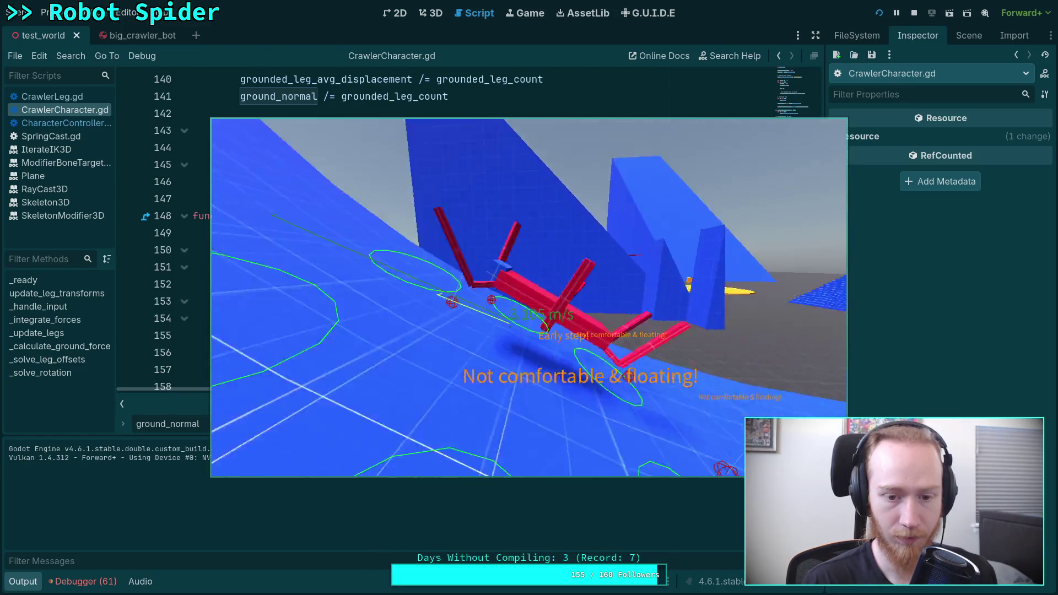
Step: Review the running game's errors, stop it, and switch to the Crawler Bot notes workspace
left_click(82, 582)
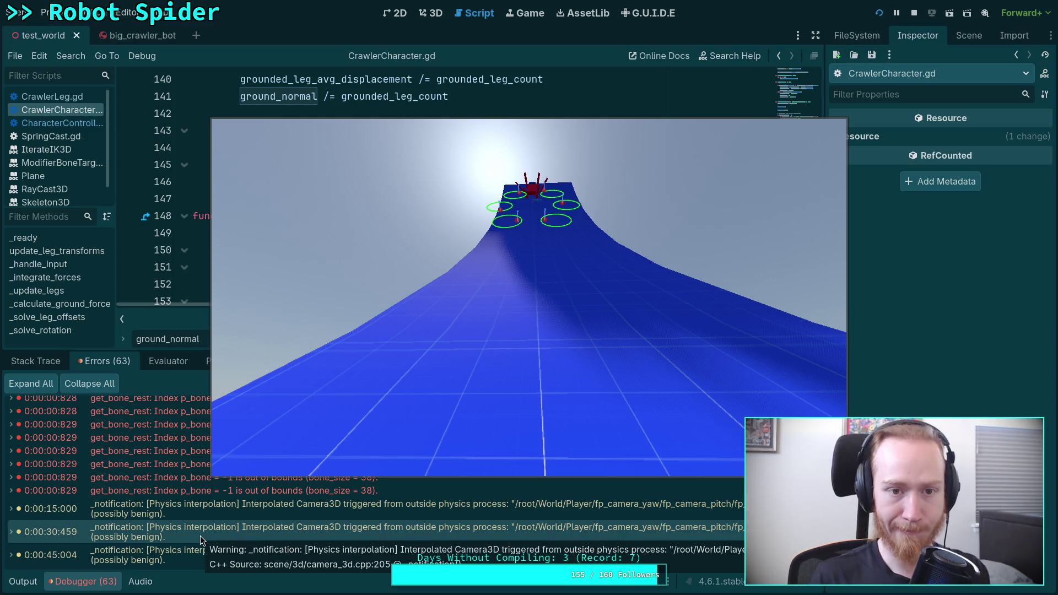
left_click(915, 17)
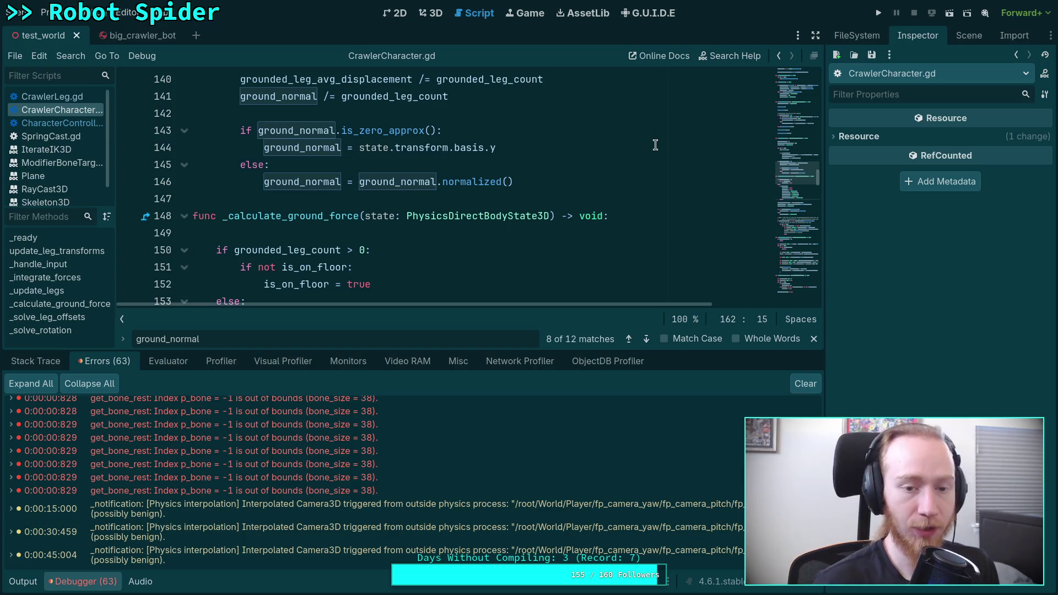
key("super+4")
key("super+1")
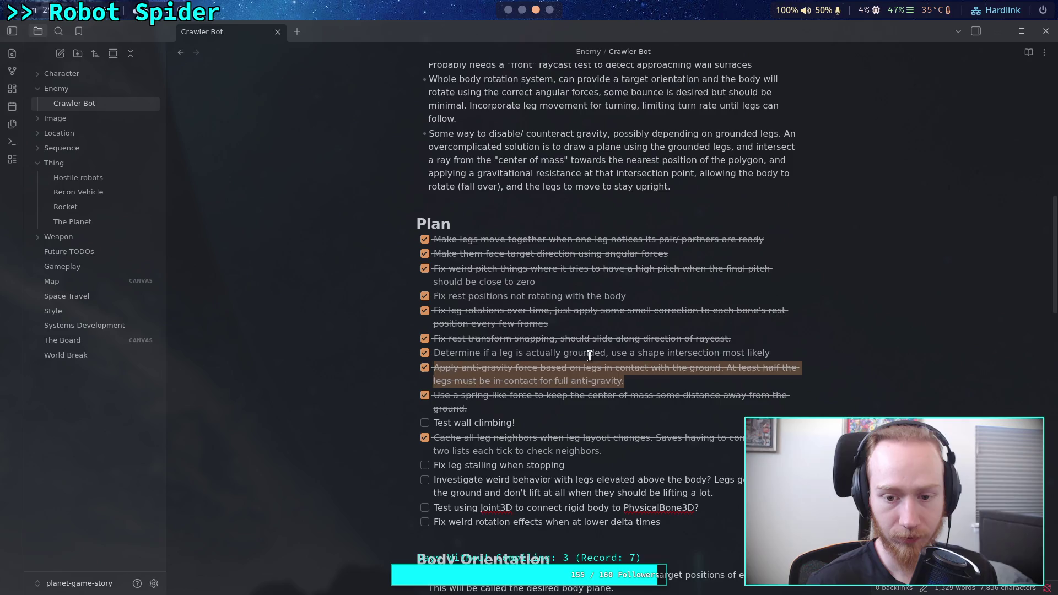
Step: Check off 'Apply anti-gravity…' and 'Test wall climbing!' in the Plan list, then go to the terminal
left_click(425, 369)
left_click(424, 422)
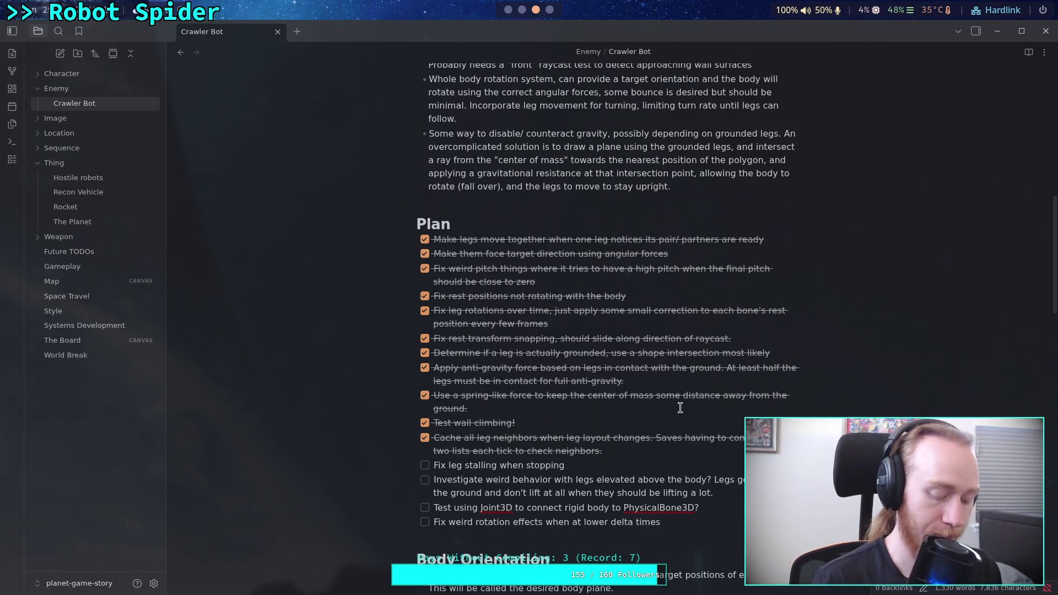
left_click(522, 9)
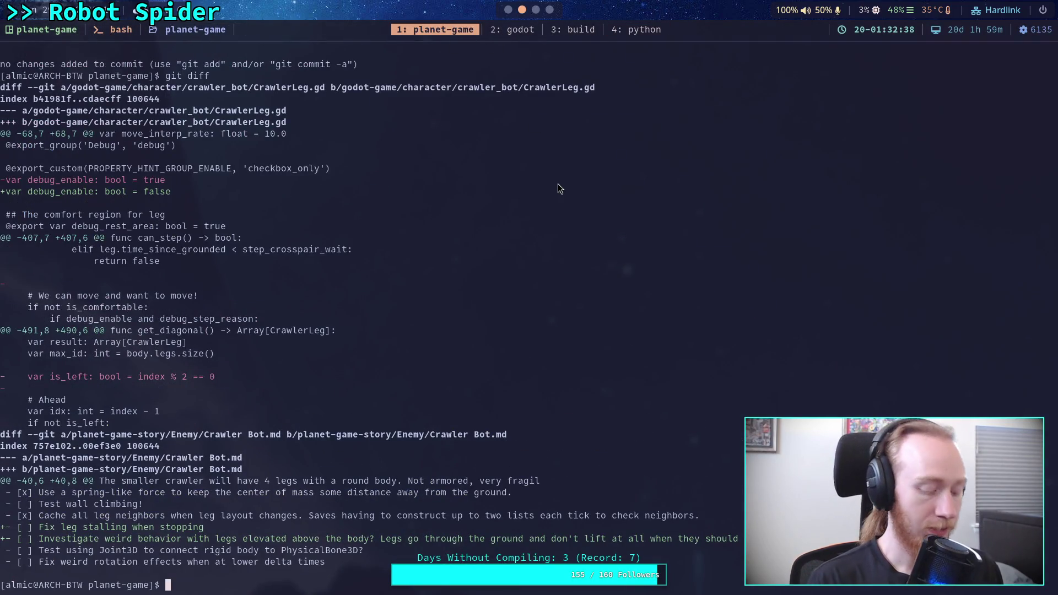
Step: Run git status to list the five modified files, including CrawlerCharacter.gd and CrawlerLeg.gd
type("git status")
key("Return")
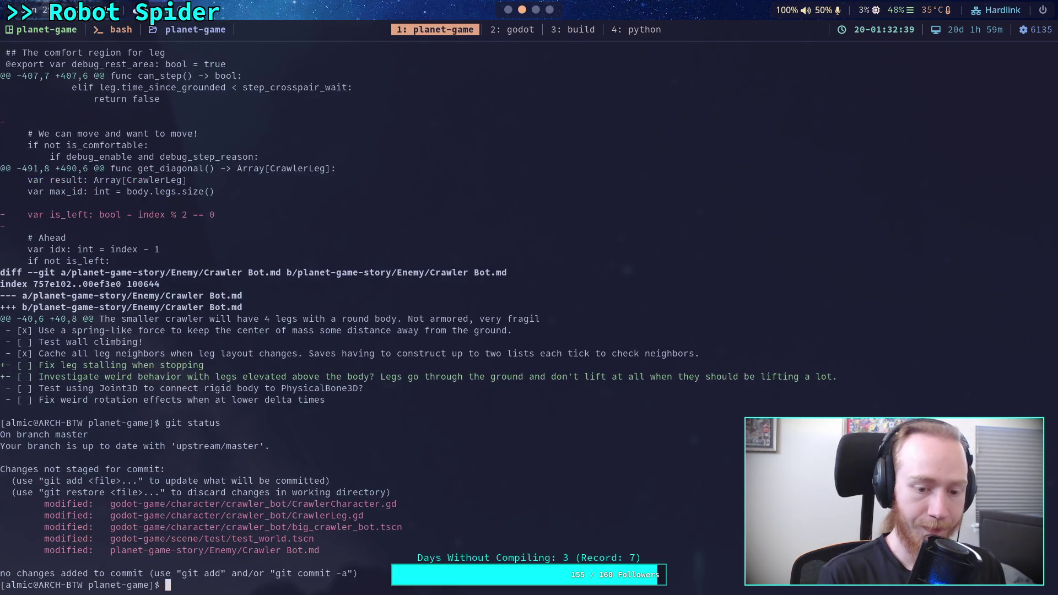
type("git")
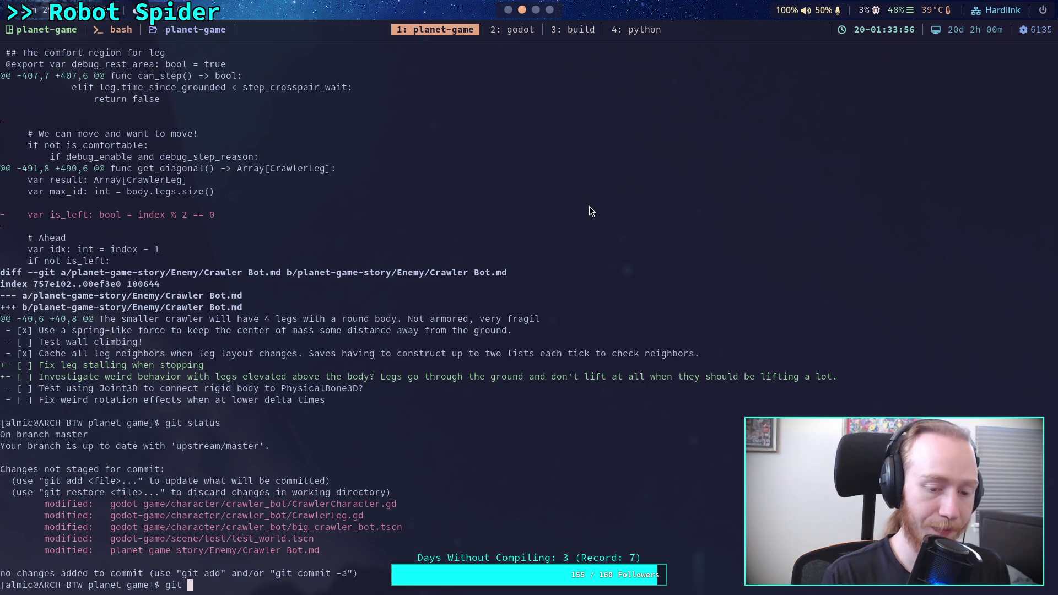
Step: Run git diff and scroll from the CrawlerCharacter.gd changes into the CrawlerLeg.gd hunks
type("diff")
key("Return")
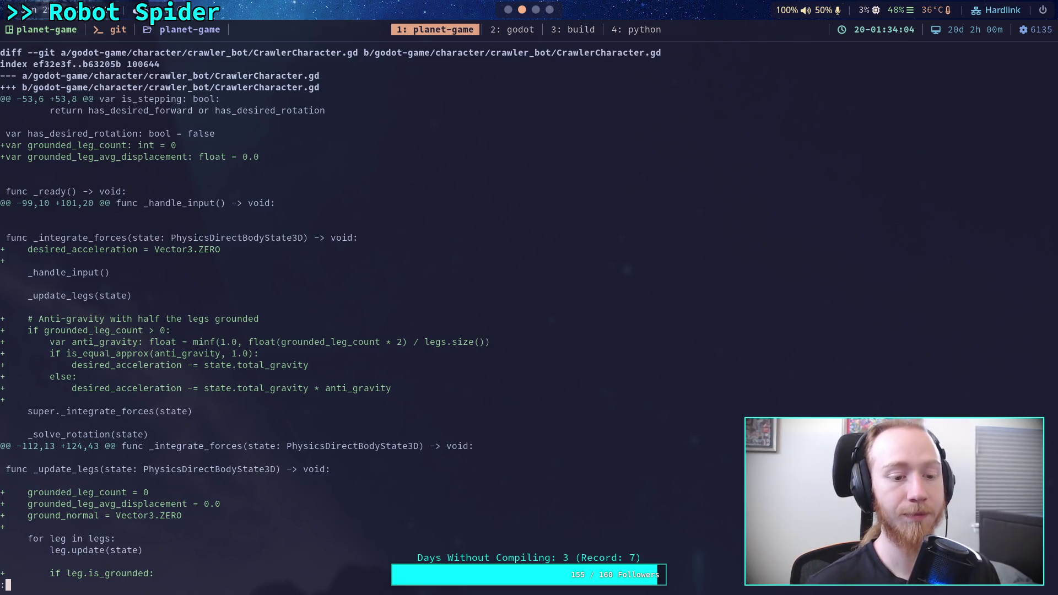
scroll(397, 315, "down", 7)
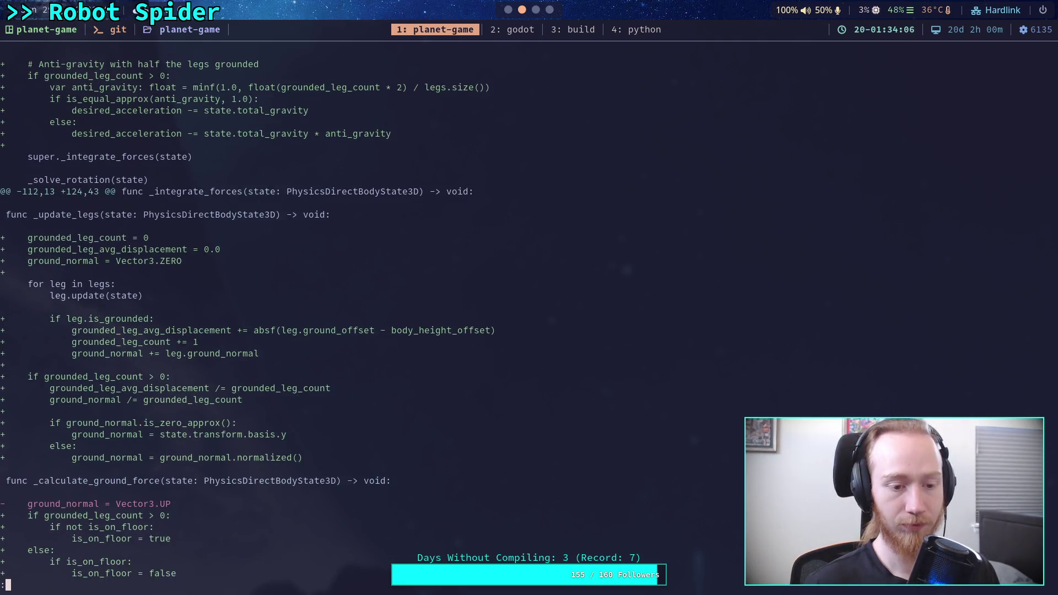
scroll(397, 316, "down", 8)
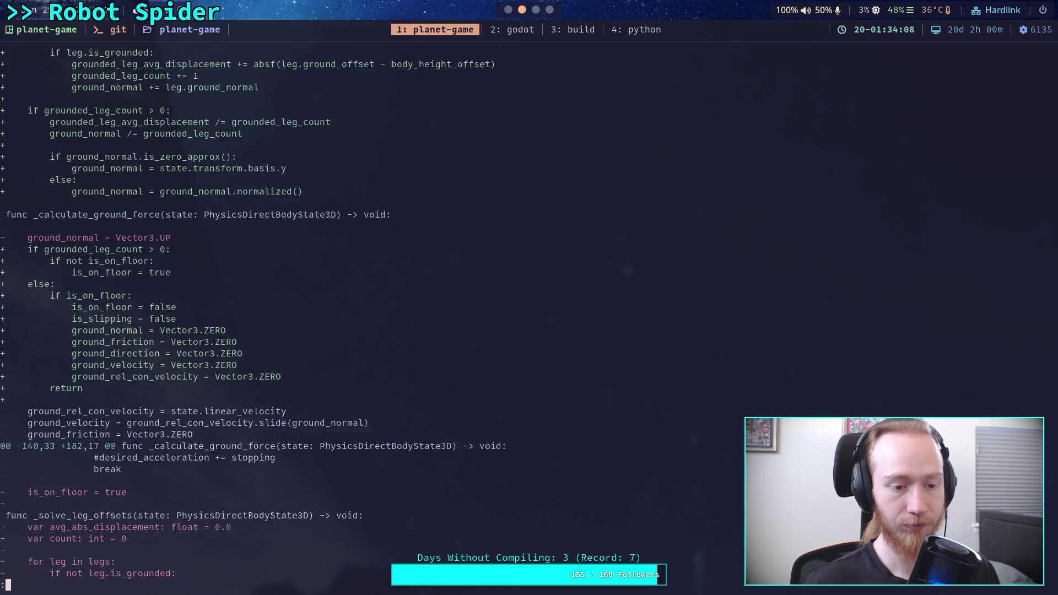
scroll(247, 313, "down", 4)
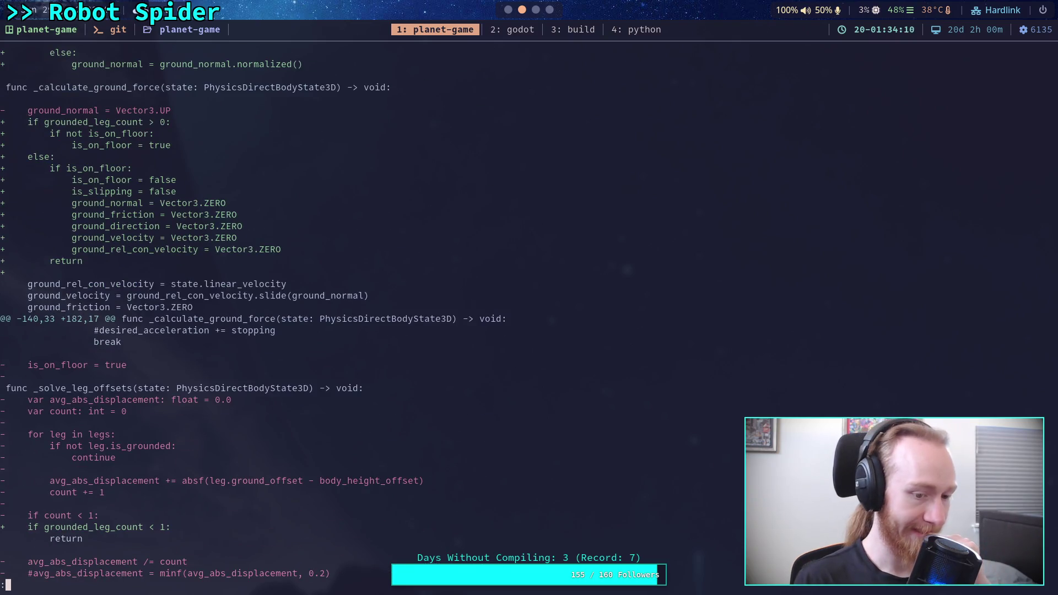
scroll(250, 313, "down", 7)
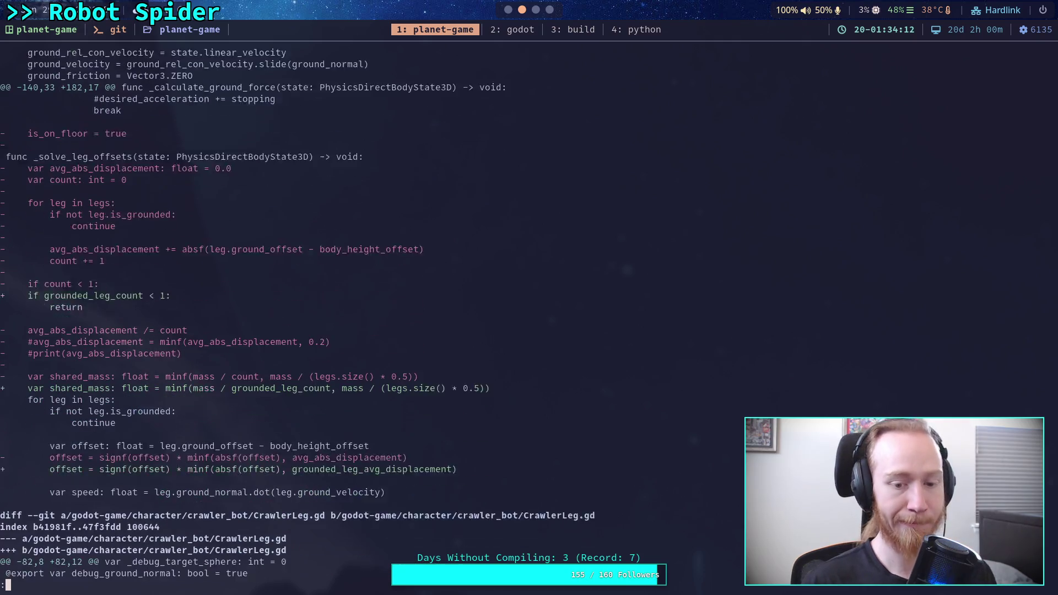
scroll(250, 313, "down", 1)
scroll(251, 313, "down", 6)
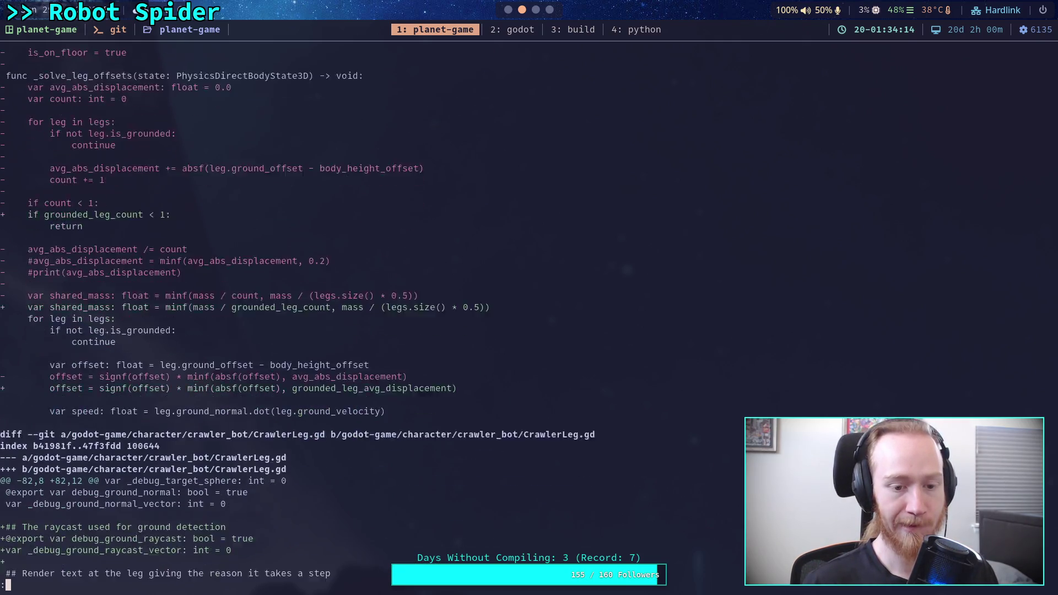
scroll(250, 313, "down", 4)
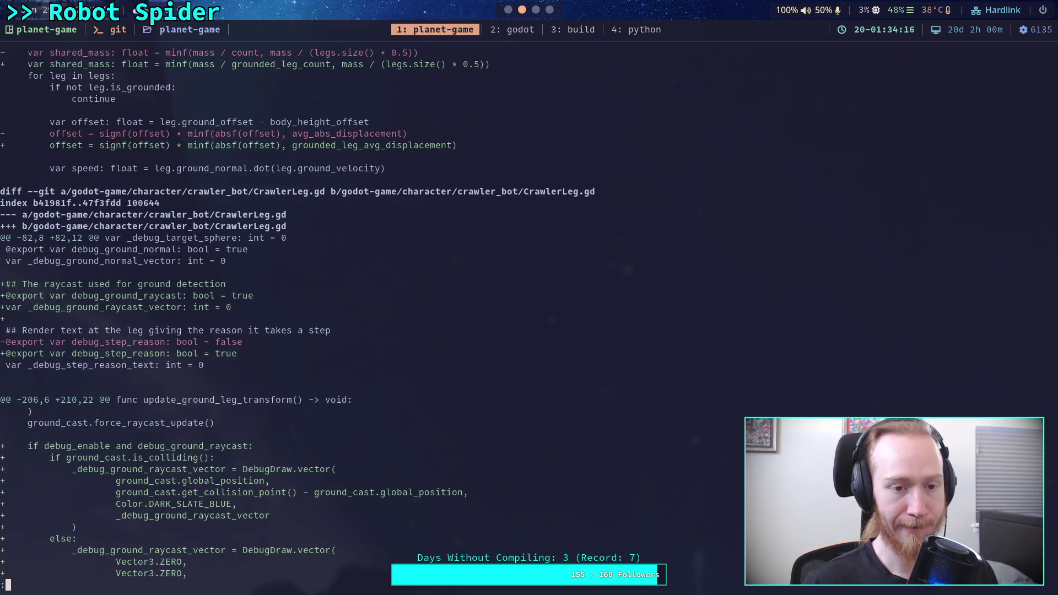
scroll(250, 313, "down", 3)
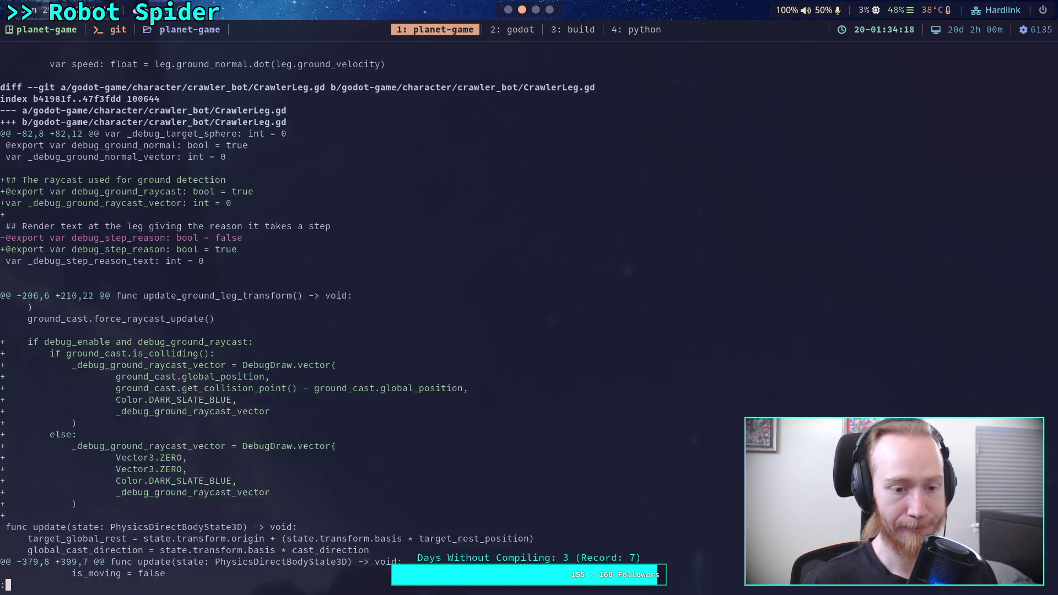
Step: In CrawlerLeg.gd, change debug_step_reason's default on line 90 from true to false
key("super+2")
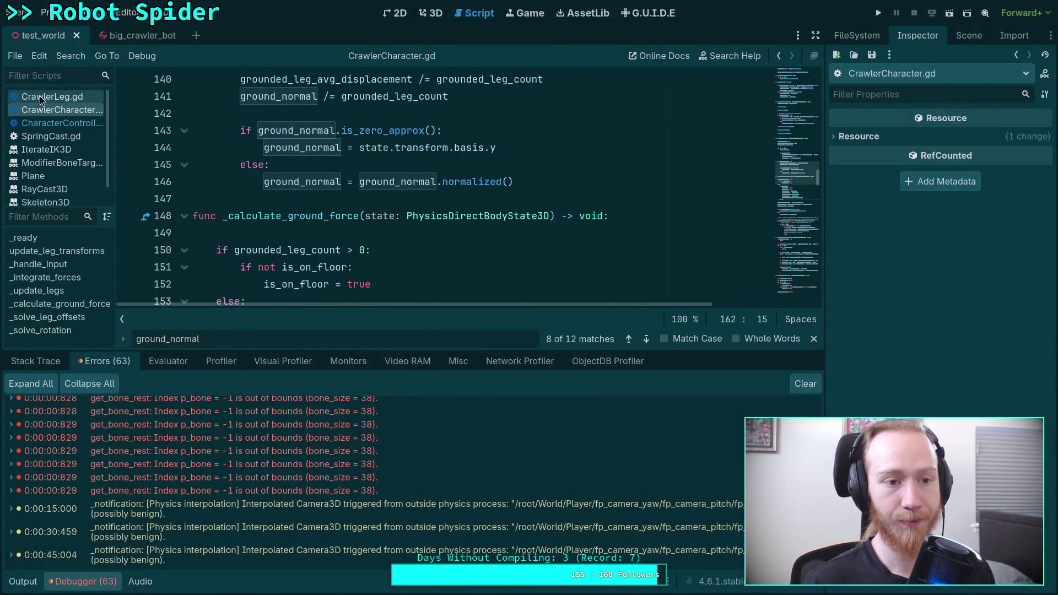
left_click(39, 96)
scroll(396, 242, "up", 3)
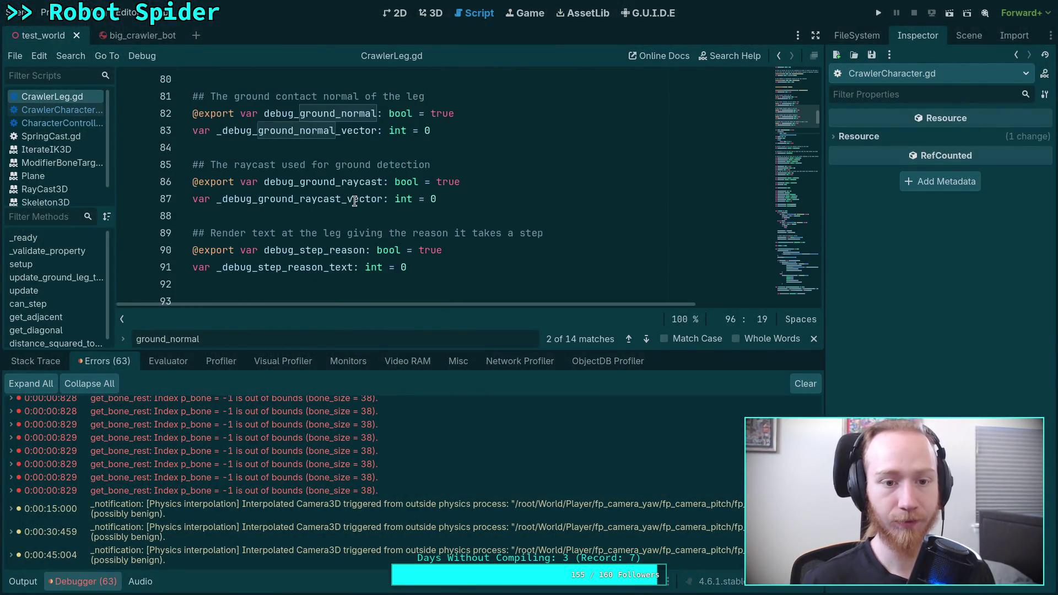
double_click(430, 250)
type("false")
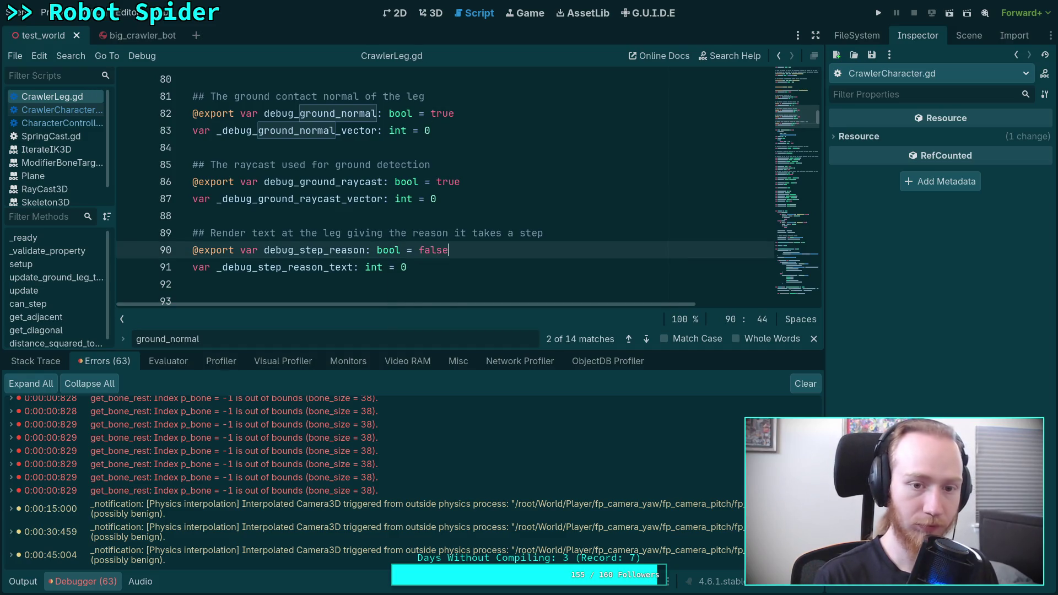
key("super+1")
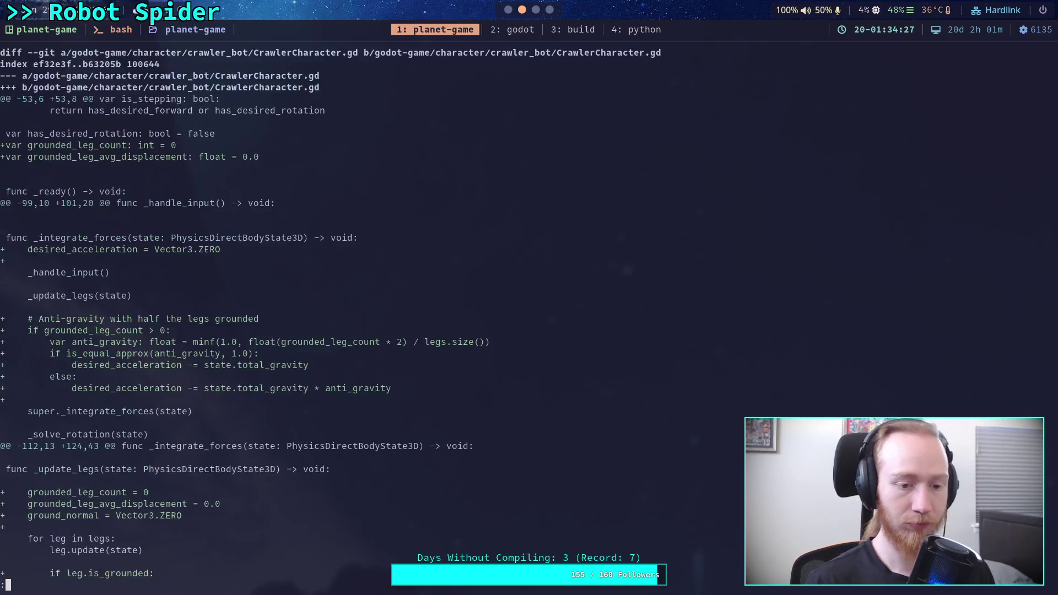
Step: Page back and forth through the git diff's CrawlerLeg.gd changes
key("space")
key("space")
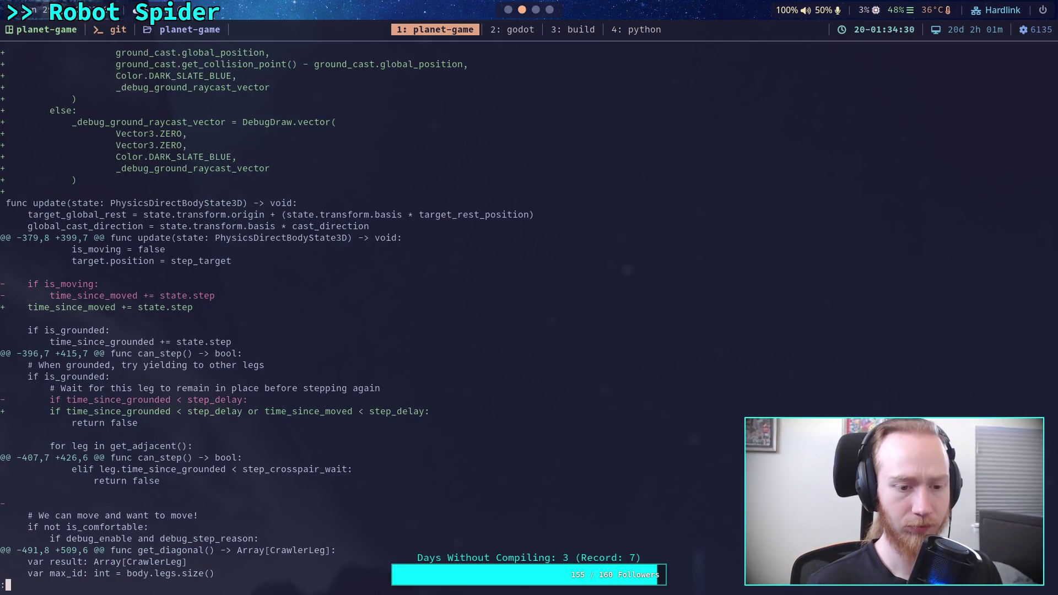
key("b")
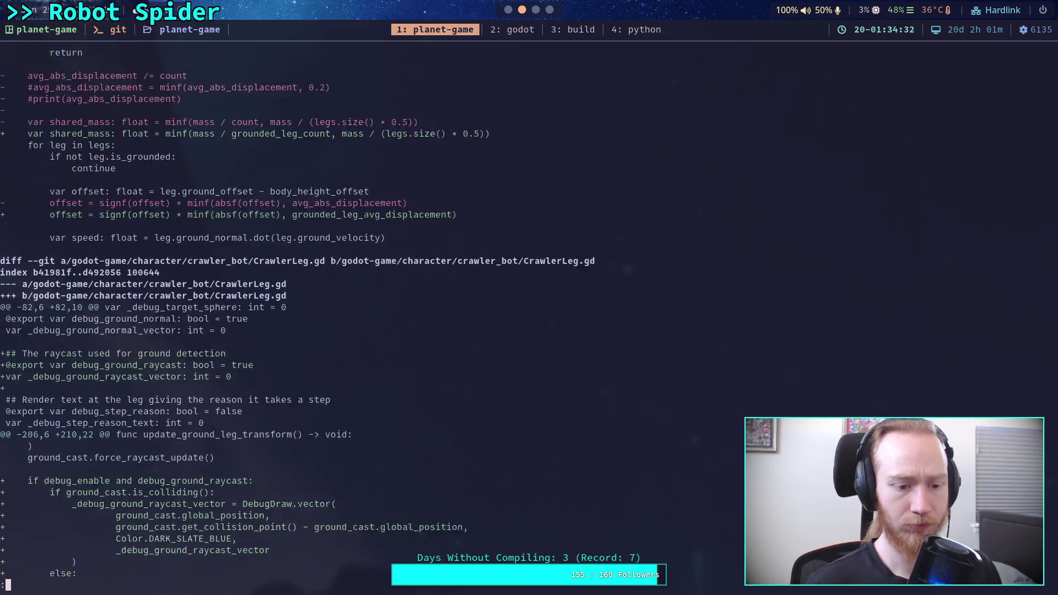
scroll(375, 308, "down", 5)
scroll(297, 313, "down", 2)
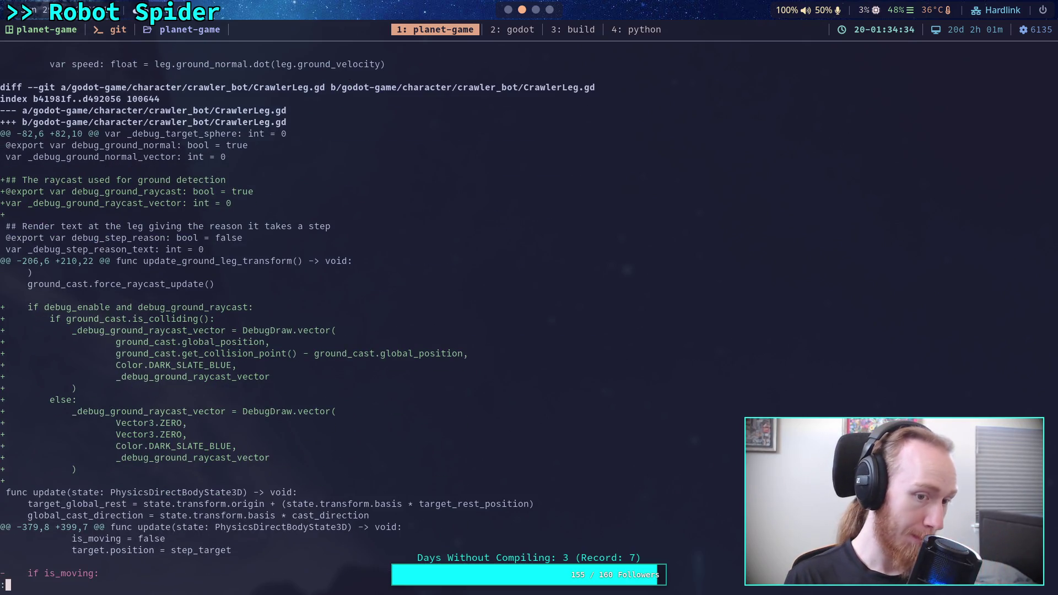
scroll(297, 313, "down", 5)
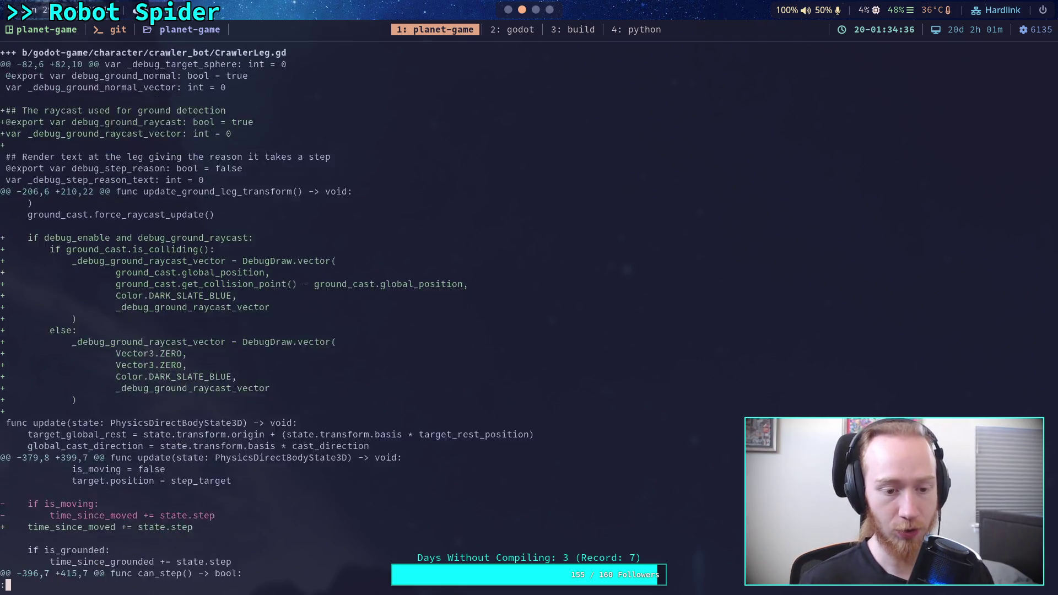
scroll(297, 313, "down", 3)
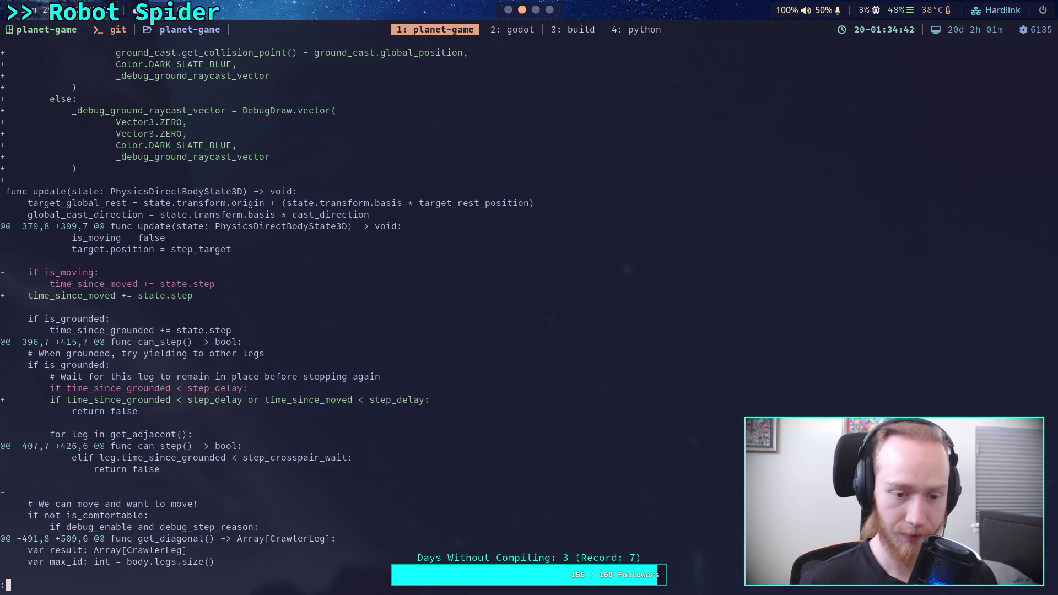
scroll(266, 313, "down", 2)
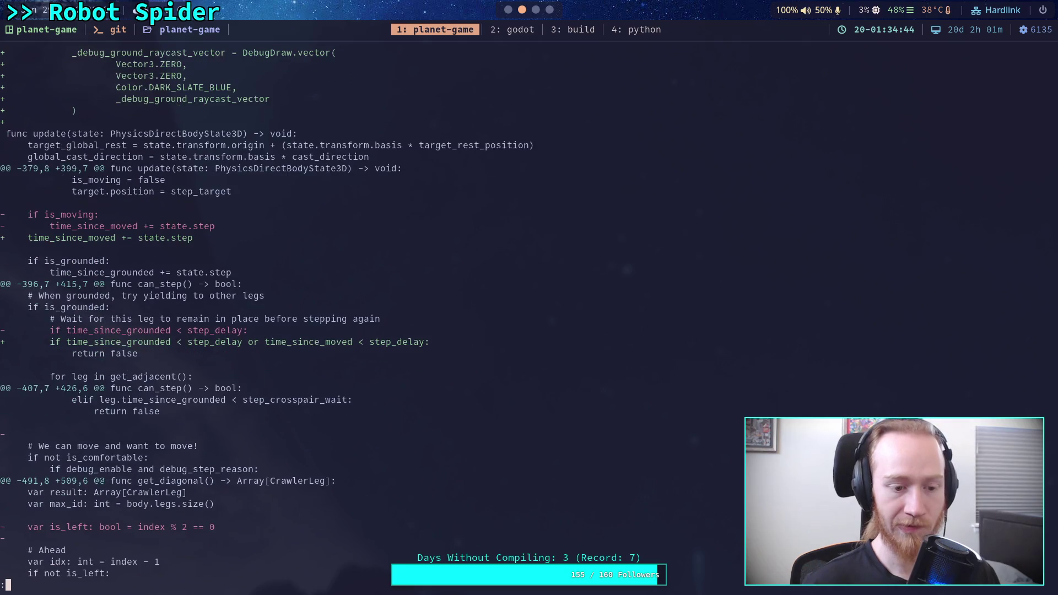
scroll(521, 316, "down", 1)
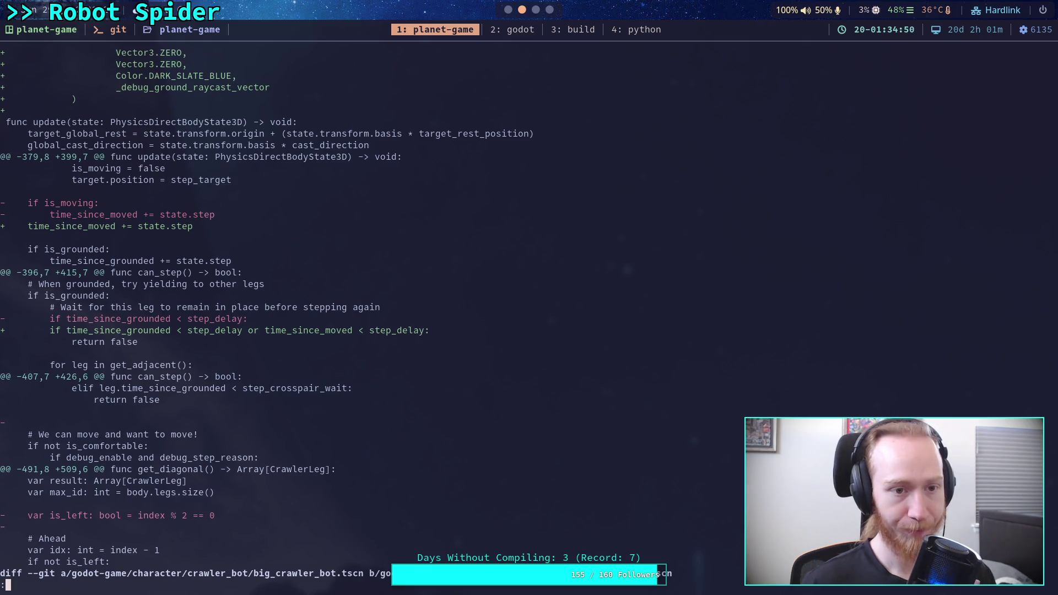
scroll(385, 309, "up", 8)
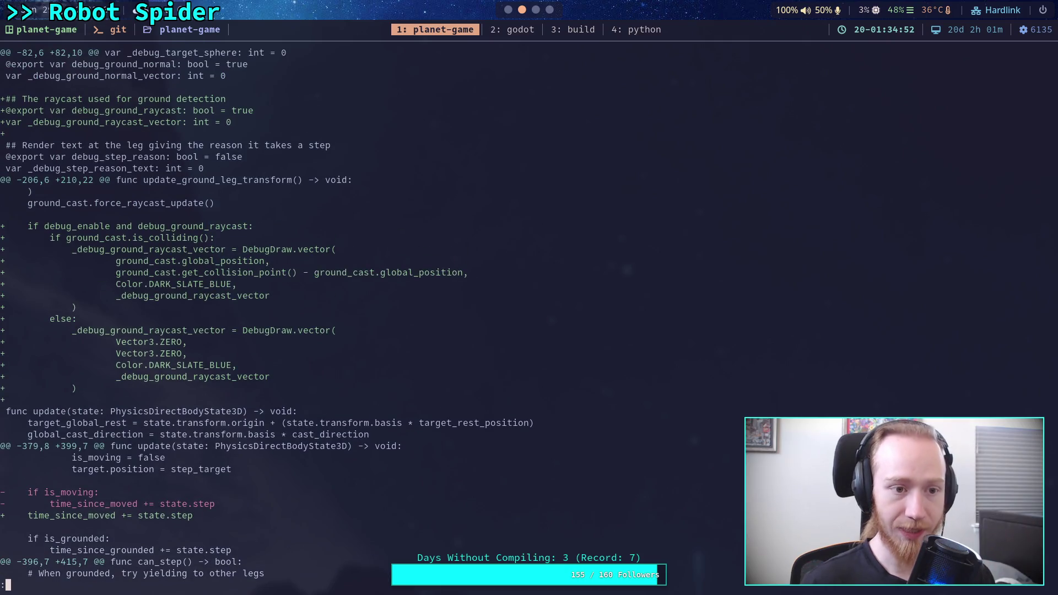
scroll(386, 308, "down", 7)
scroll(385, 309, "down", 7)
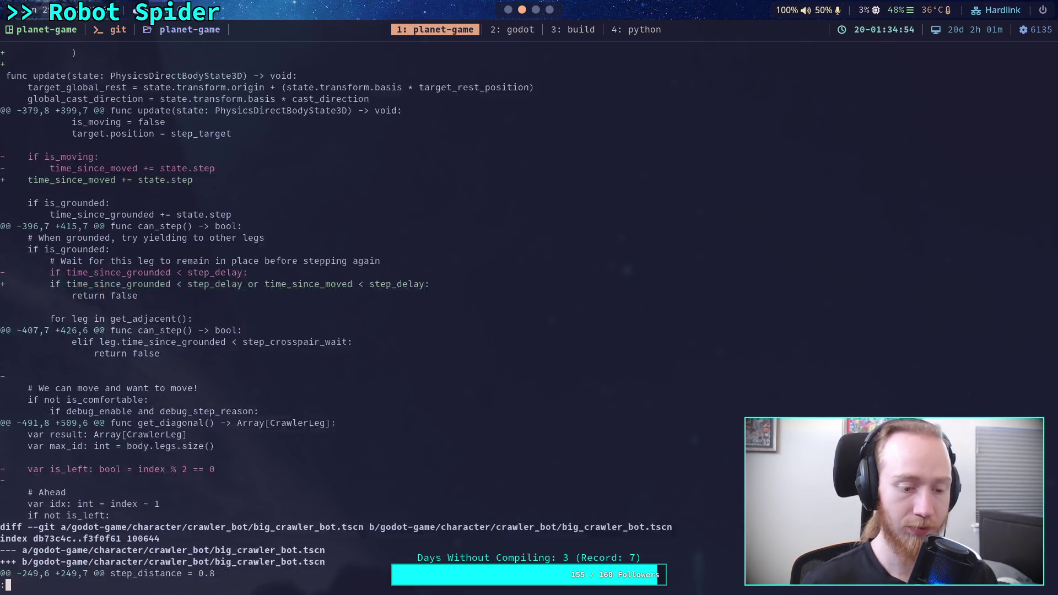
scroll(386, 309, "up", 5)
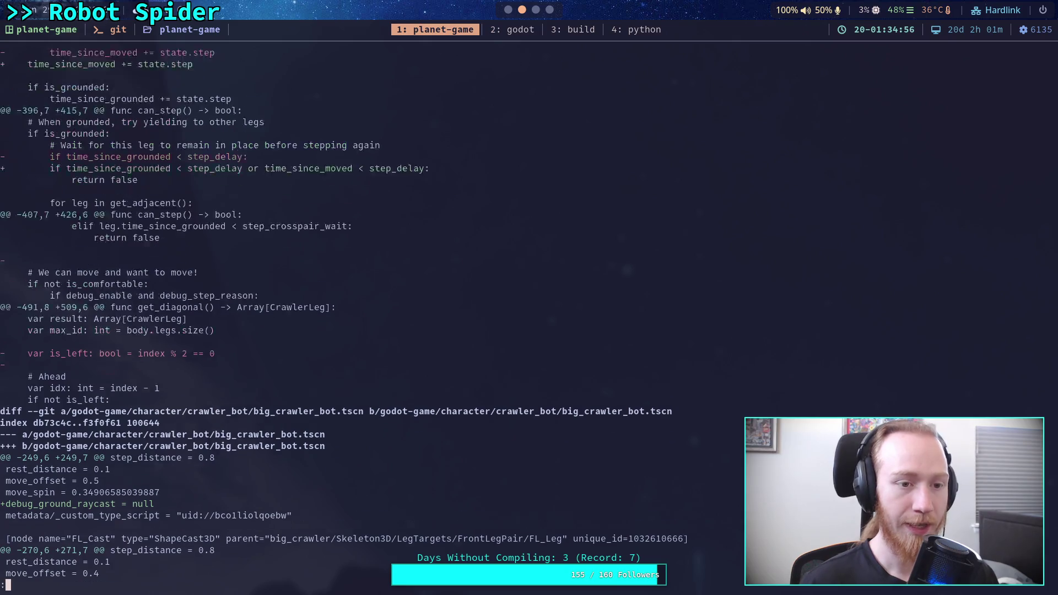
scroll(386, 308, "up", 2)
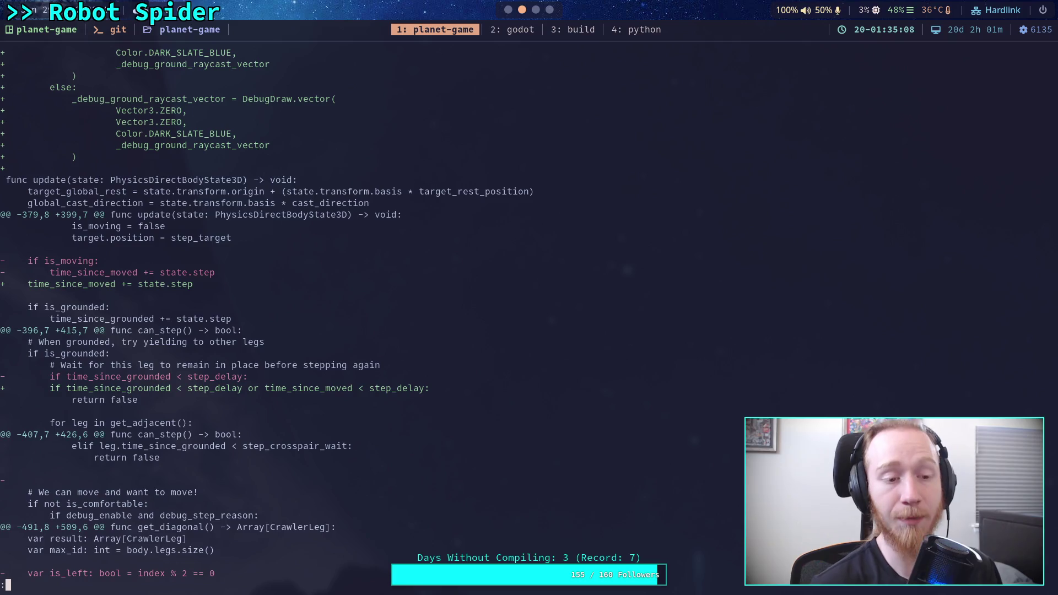
scroll(506, 306, "down", 3)
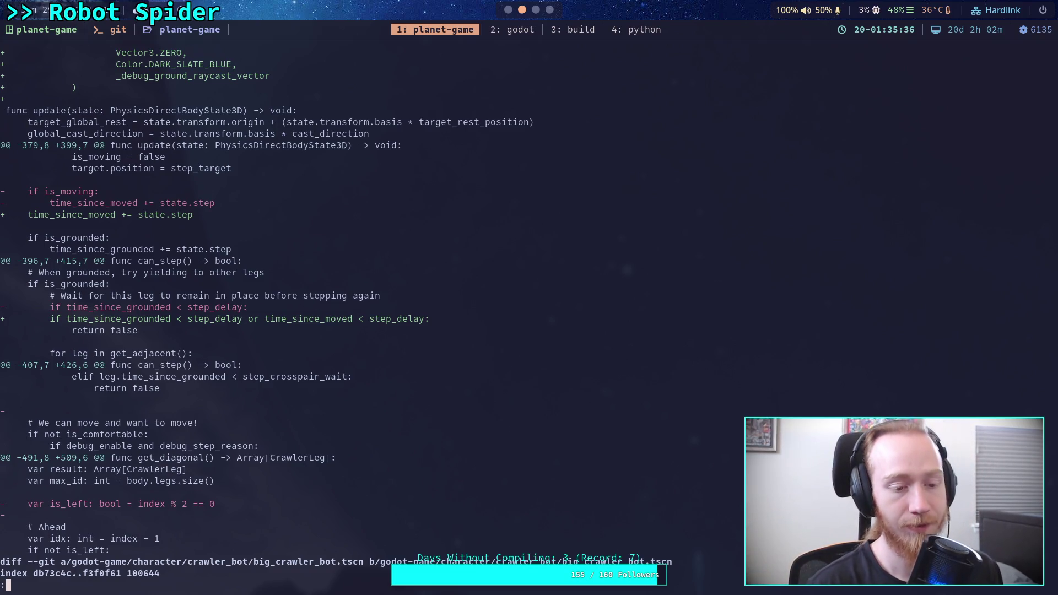
Step: Step down to the big_crawler_bot.tscn hunks showing the added debug_ground_raycast = null lines
key("j")
key("j")
key("j")
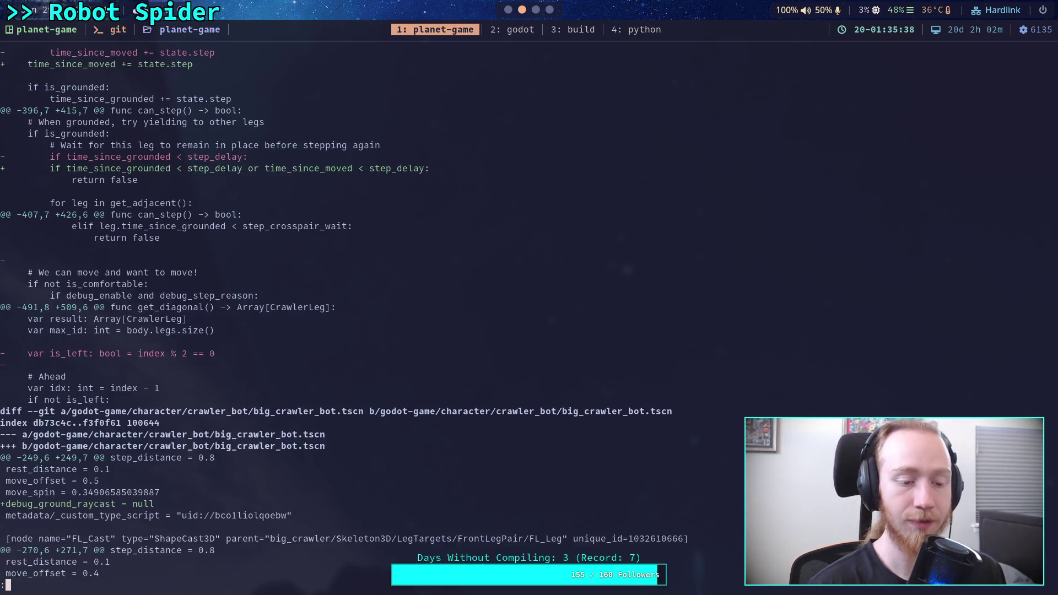
key("k")
key("k")
key("k")
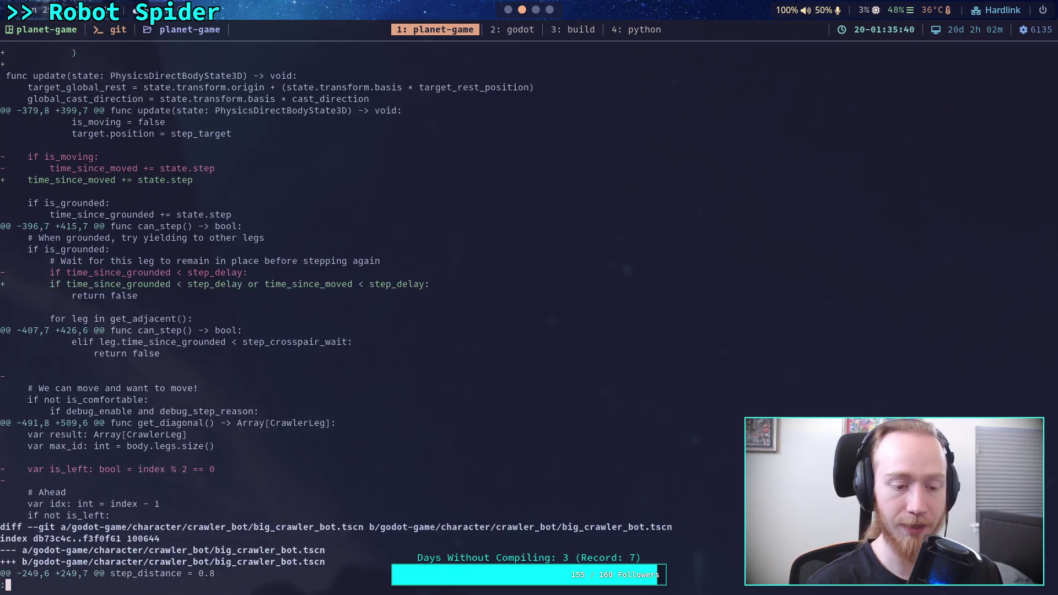
key("j")
key("j")
key("j")
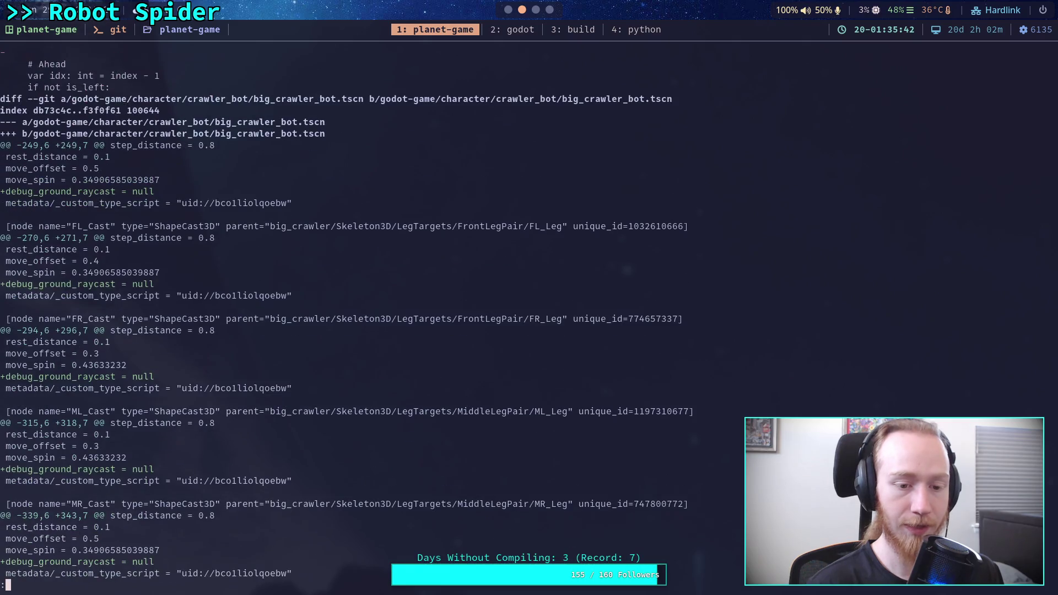
key("j")
key("j")
key("j")
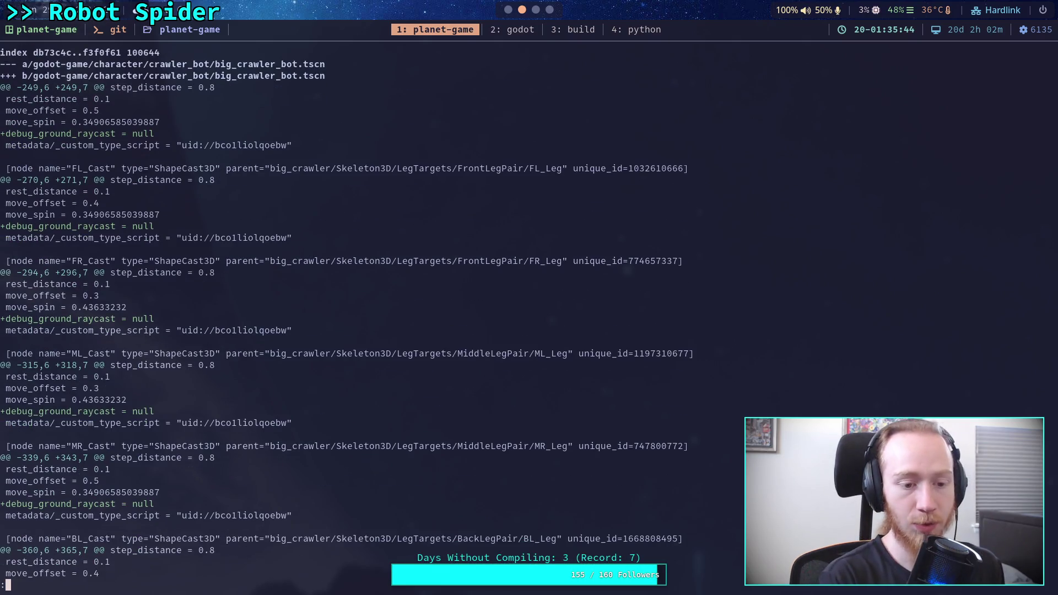
key("super+2")
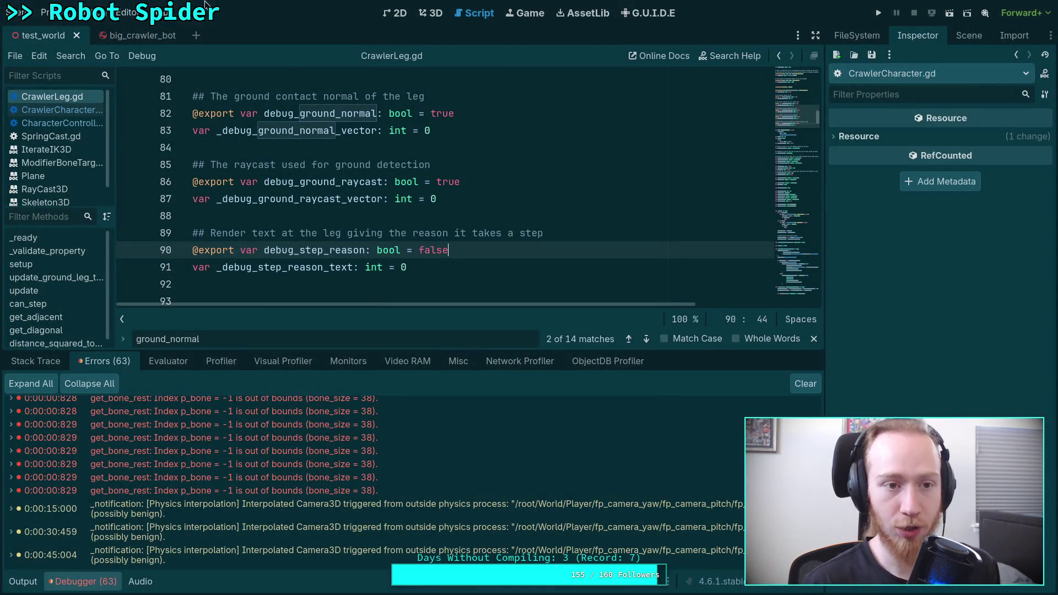
Step: Close the stale big_crawler_bot scene and reopen big_crawler_bot.tscn from the FileSystem dock
left_click(121, 35)
left_click(174, 34)
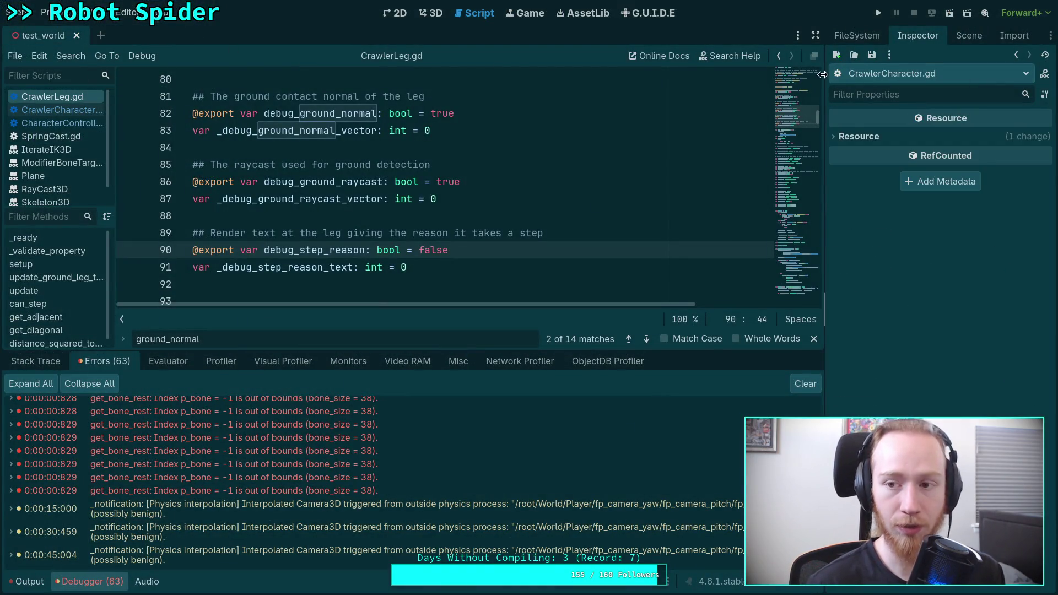
left_click(857, 35)
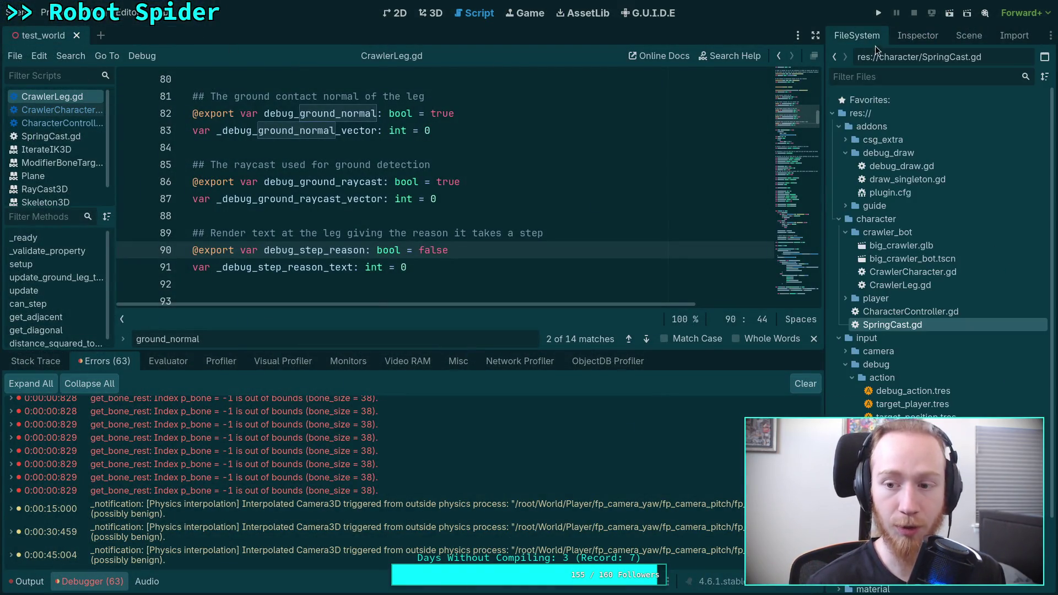
double_click(926, 259)
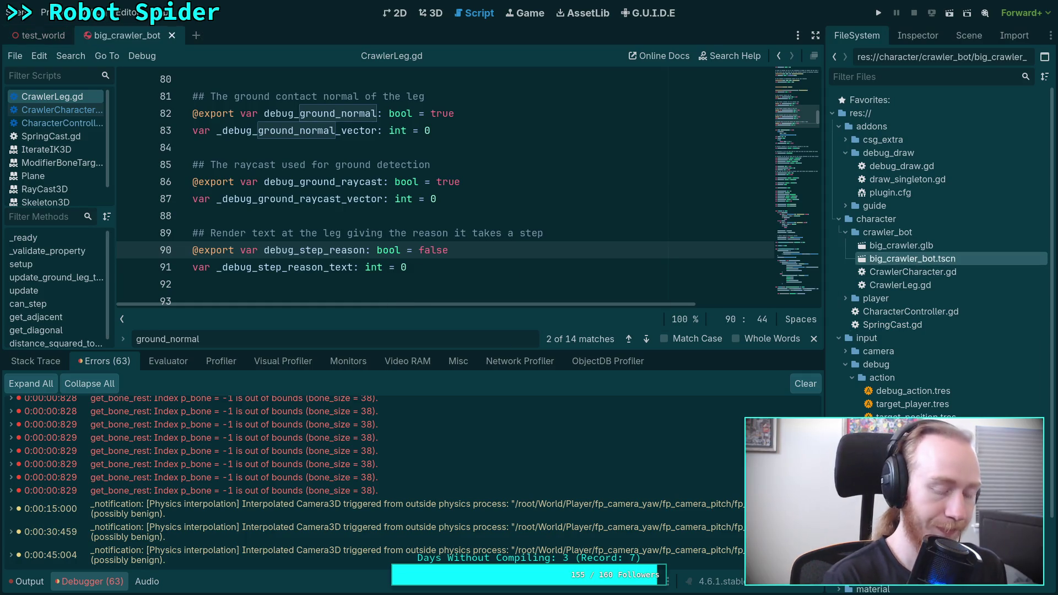
Step: Rerun git diff in the terminal and check the big_crawler_bot.tscn changes
key("super+1")
type("git diff")
key("Return")
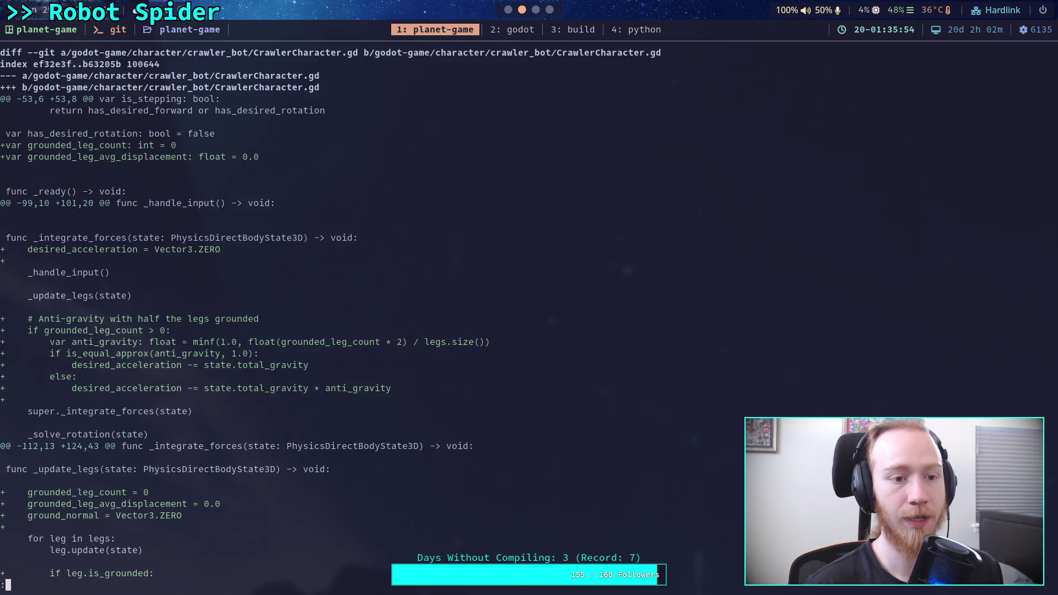
key("space")
key("space")
key("space")
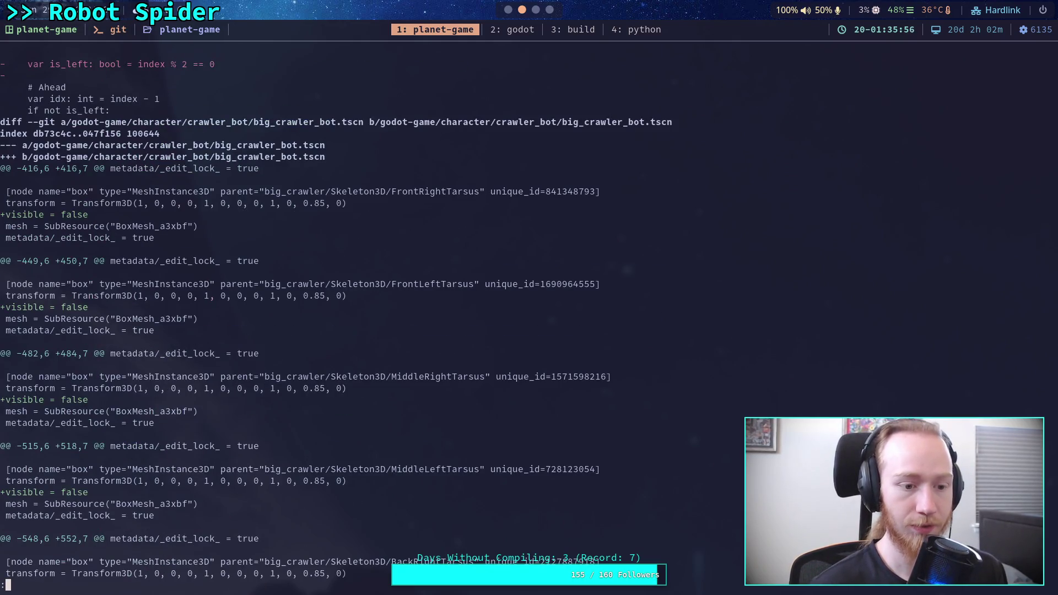
scroll(336, 314, "down", 4)
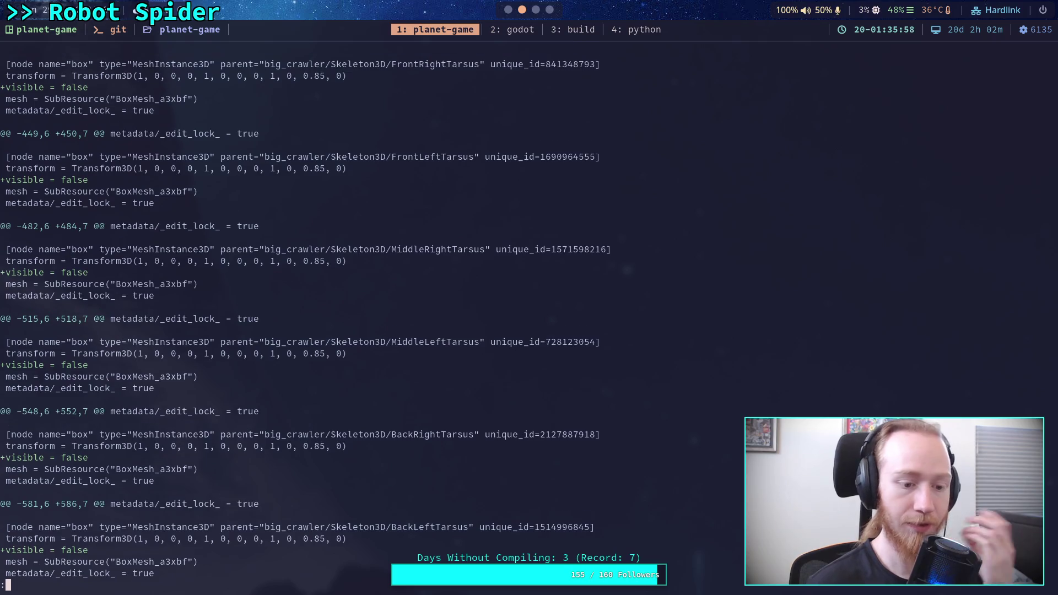
scroll(336, 314, "up", 3)
scroll(336, 314, "up", 5)
Step: Unhide the FrontRightTarsus and FrontLeftTarsus box meshes and save the big_crawler_bot scene
key("super+2")
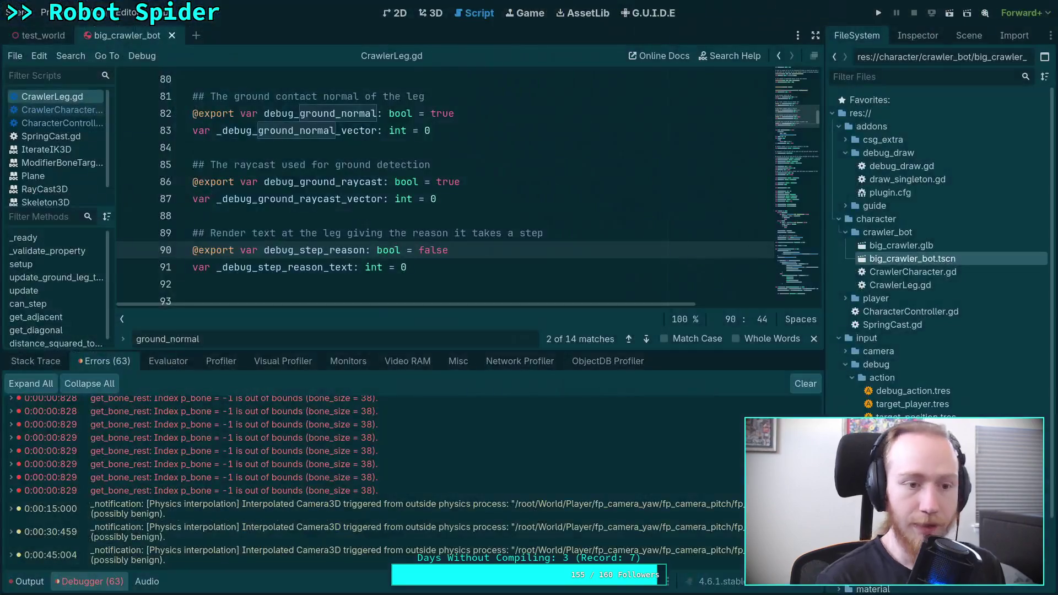
left_click(936, 37)
left_click(969, 35)
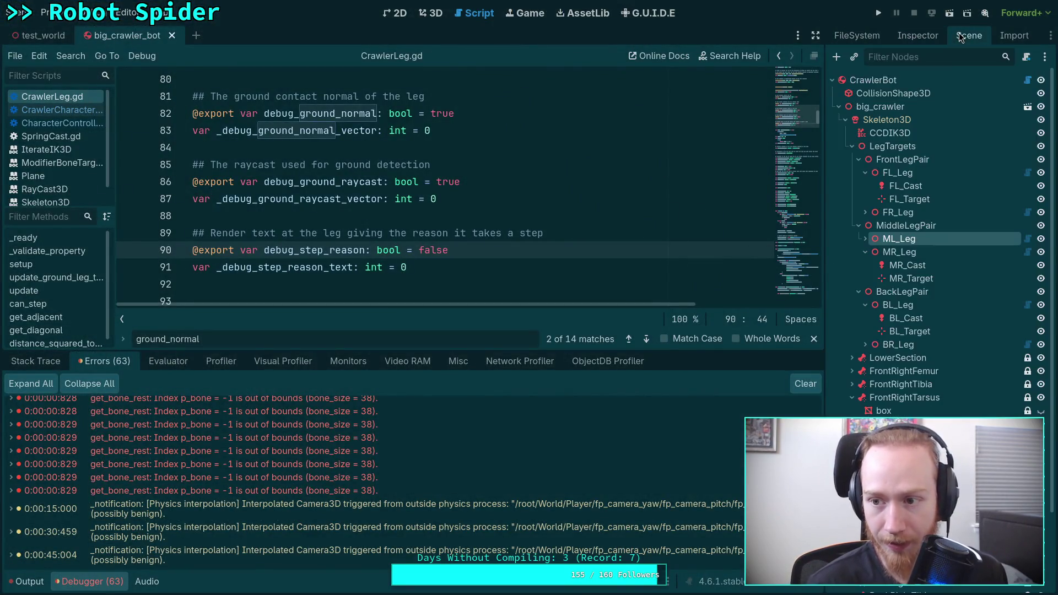
scroll(1036, 336, "down", 3)
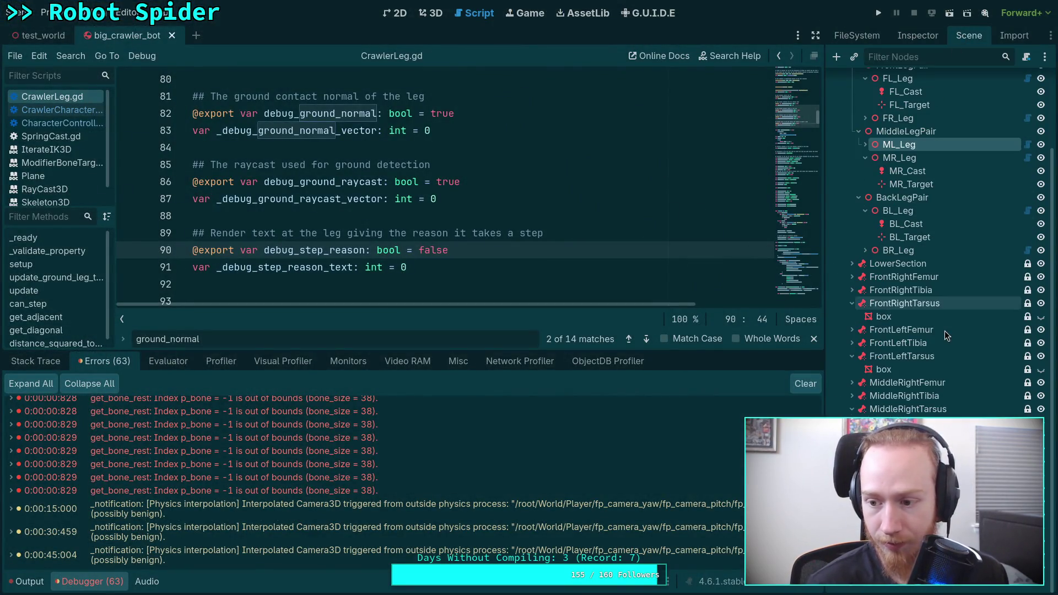
left_click(1040, 316)
left_click(1040, 370)
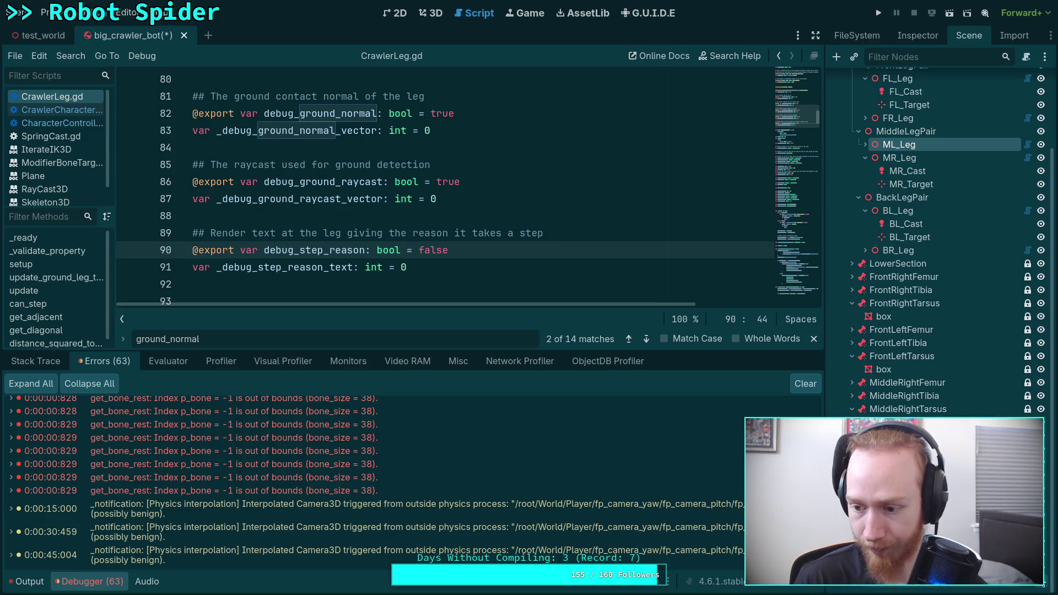
scroll(956, 243, "up", 2)
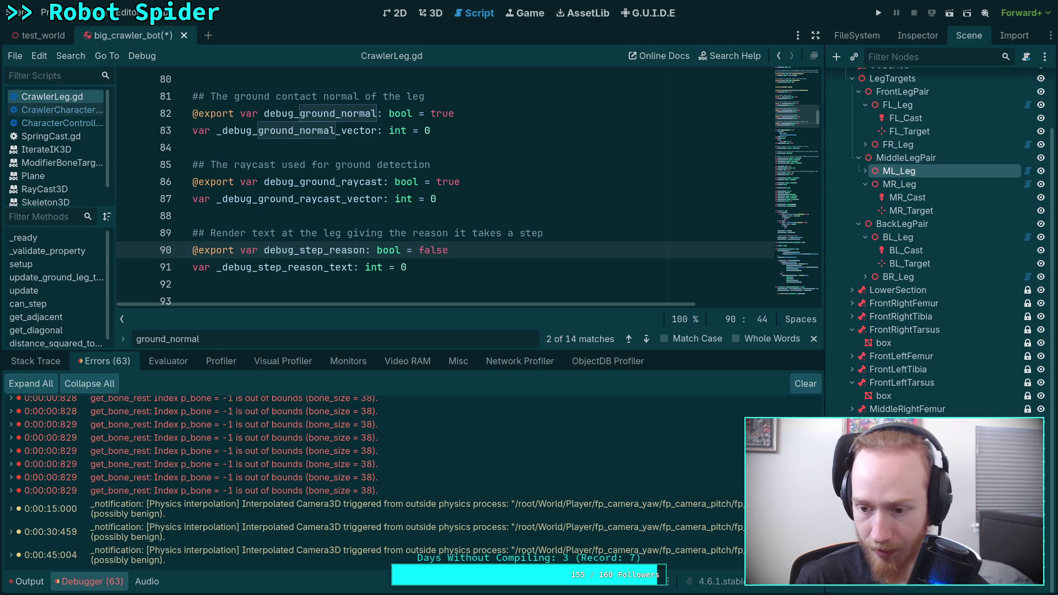
scroll(851, 378, "up", 3)
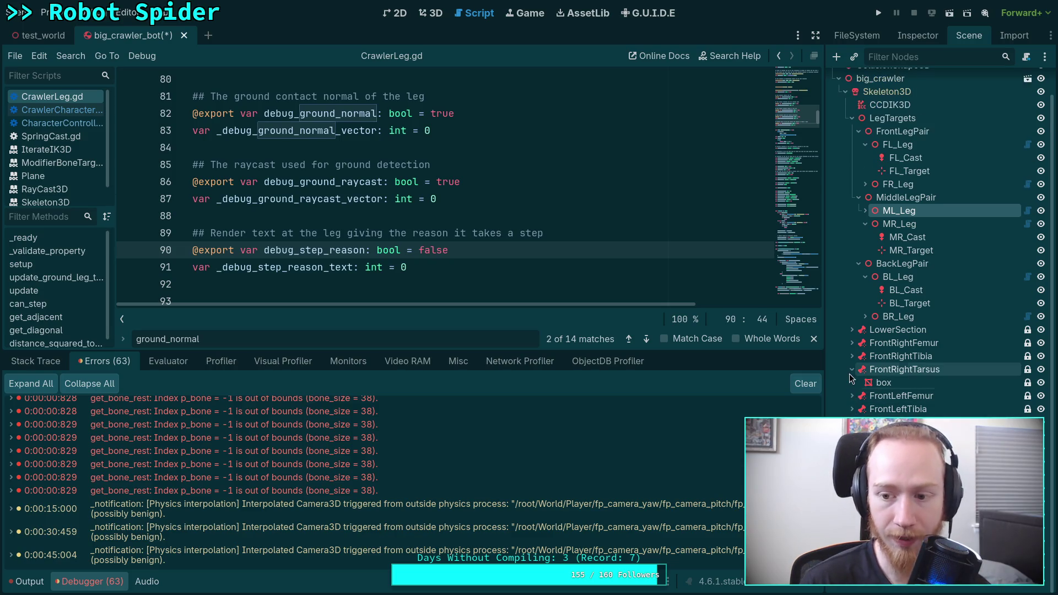
left_click(852, 373)
key("ctrl+s")
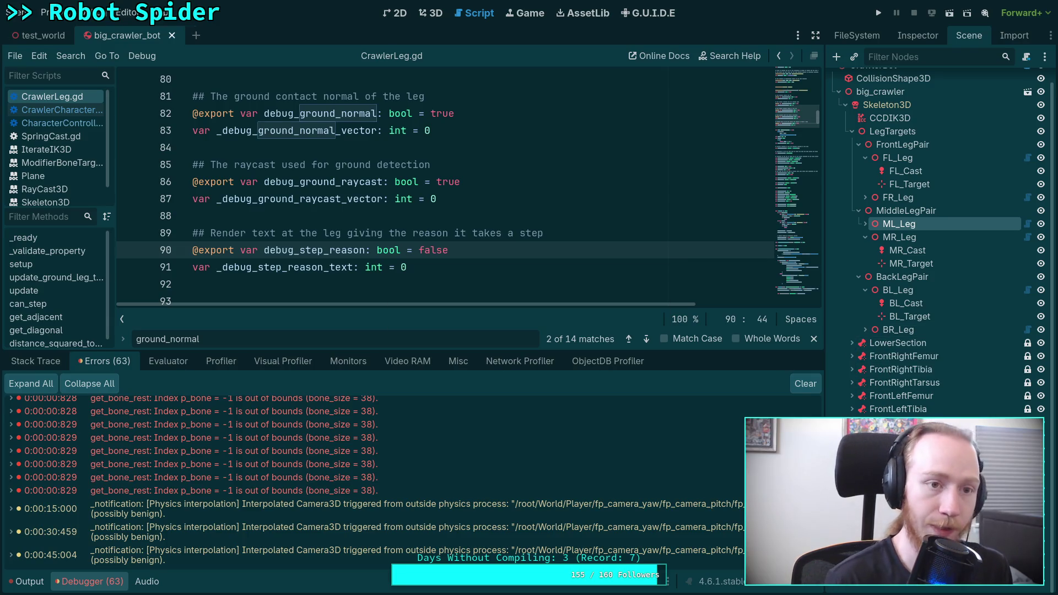
Step: Rerun git diff and scroll through the remaining changes to test_world.tscn and Crawler Bot.md
key("super+1")
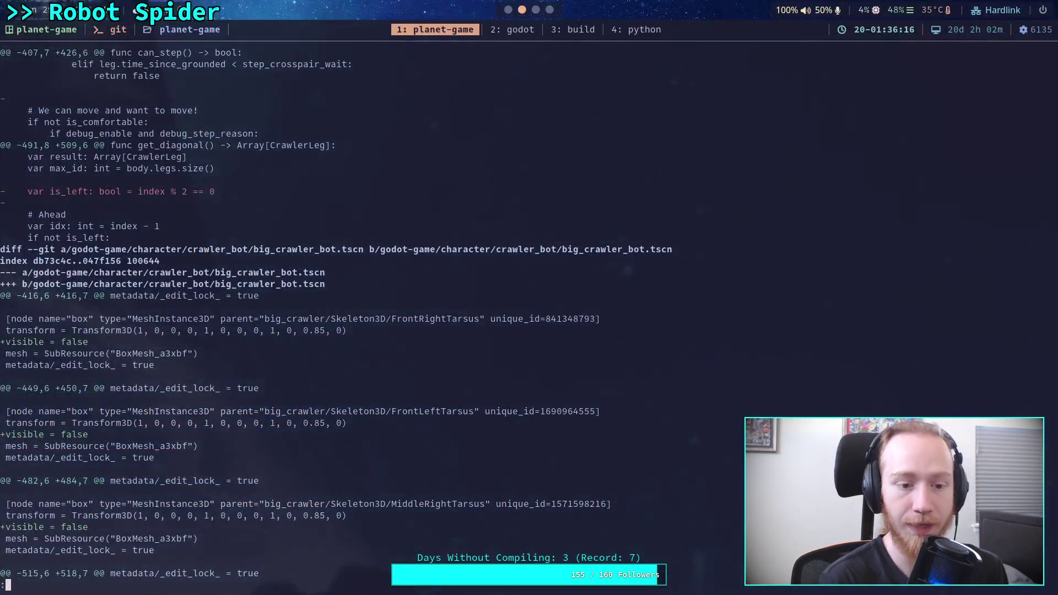
key("q")
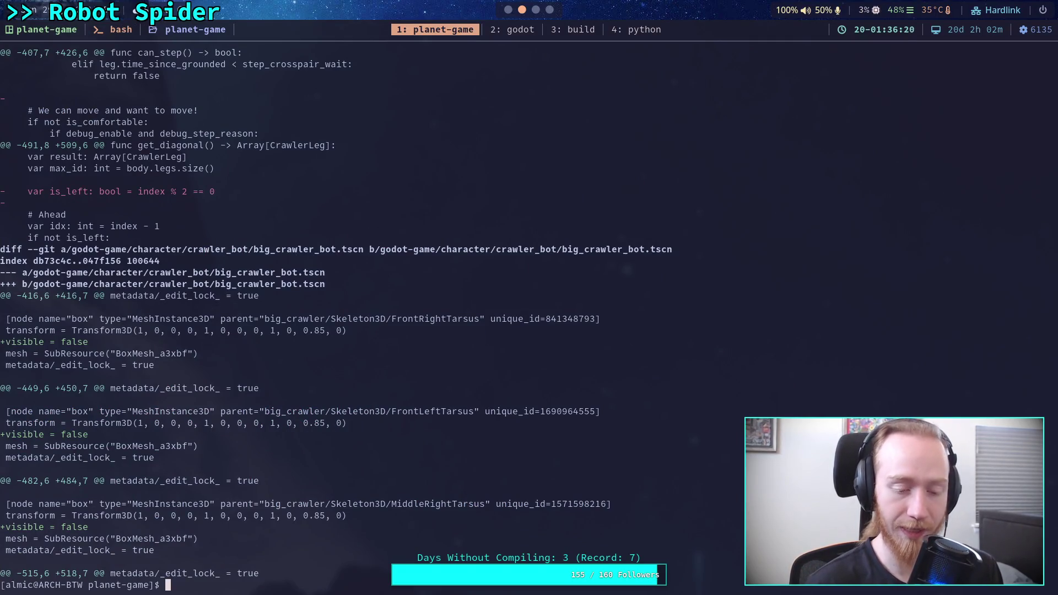
type("git diff")
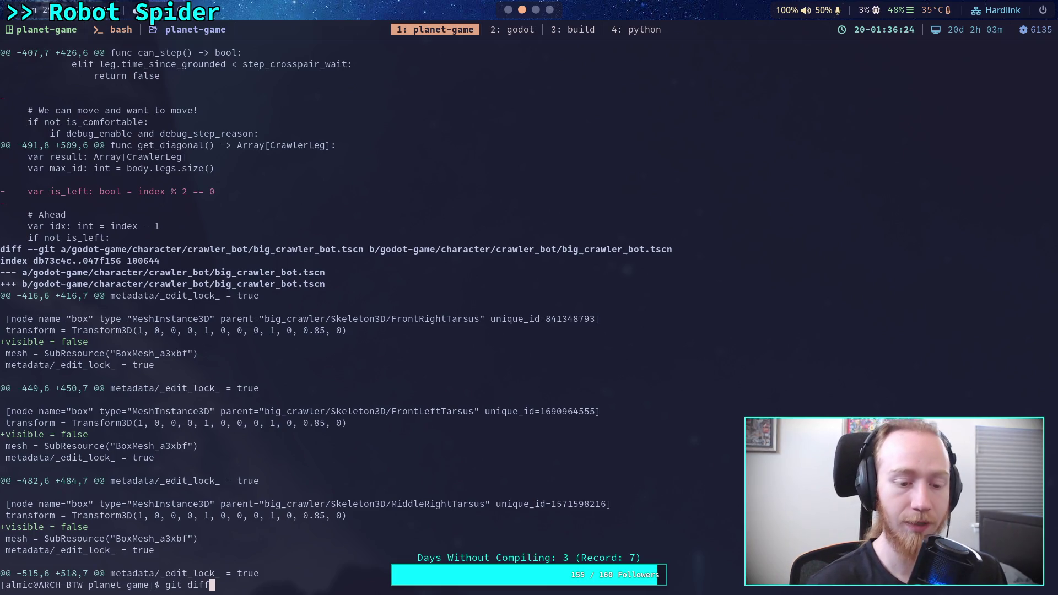
key("Return")
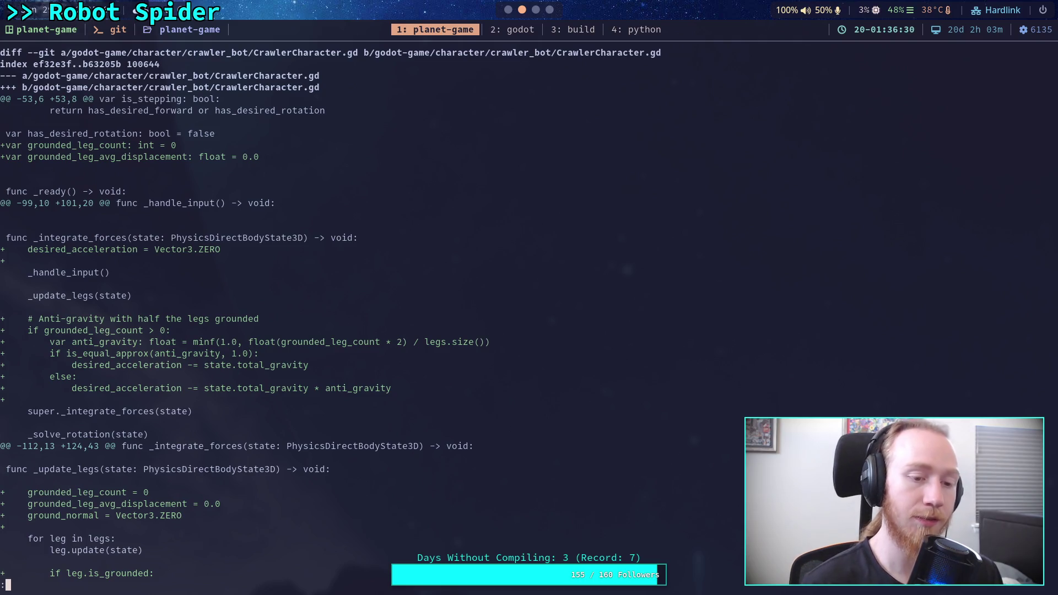
scroll(331, 320, "down", 7)
scroll(476, 313, "down", 11)
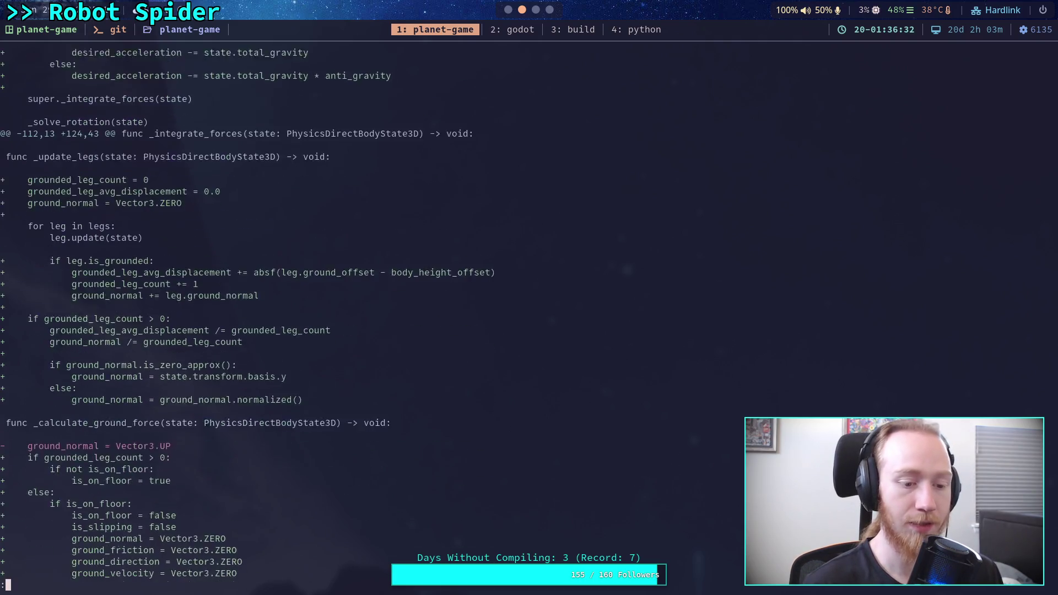
scroll(476, 313, "down", 19)
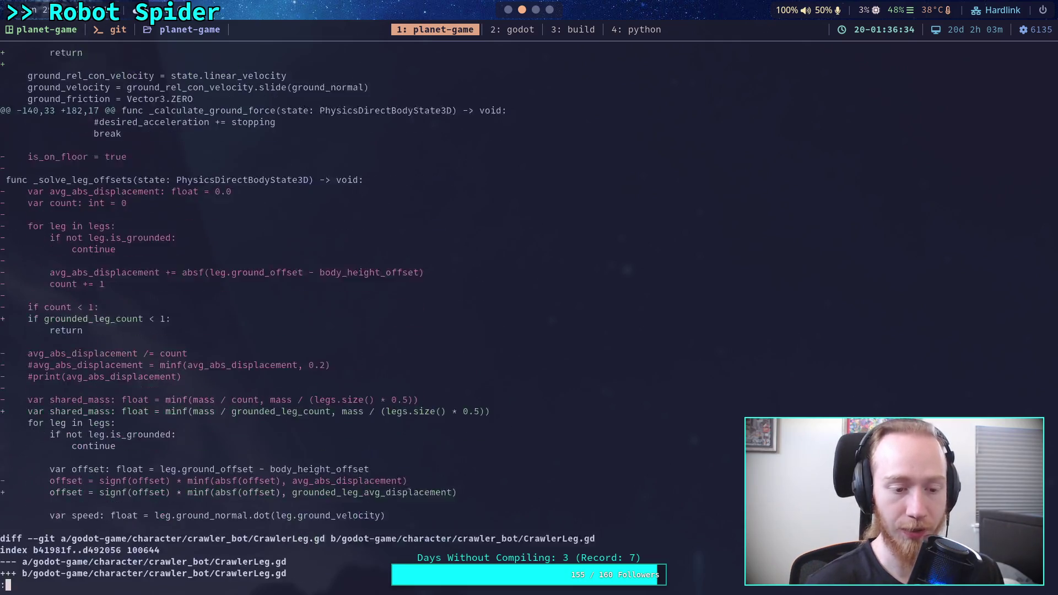
scroll(476, 313, "down", 9)
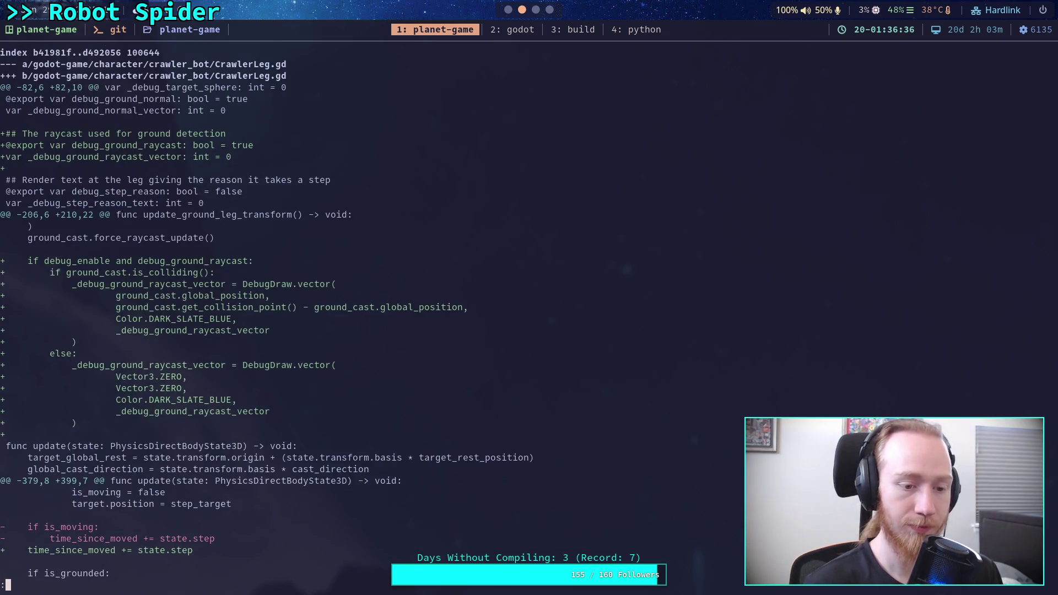
scroll(476, 313, "down", 8)
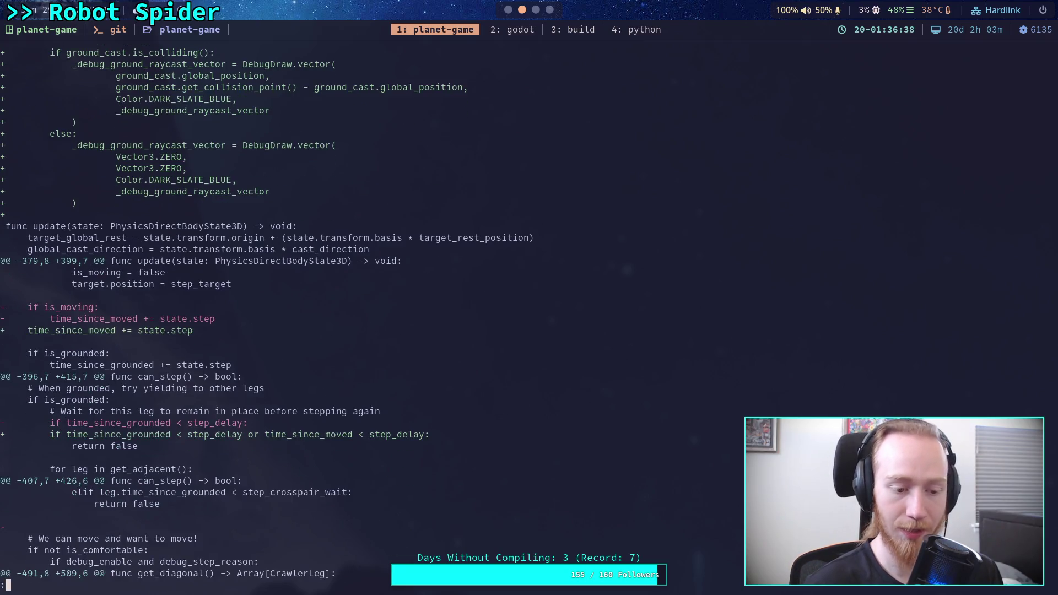
scroll(476, 313, "down", 4)
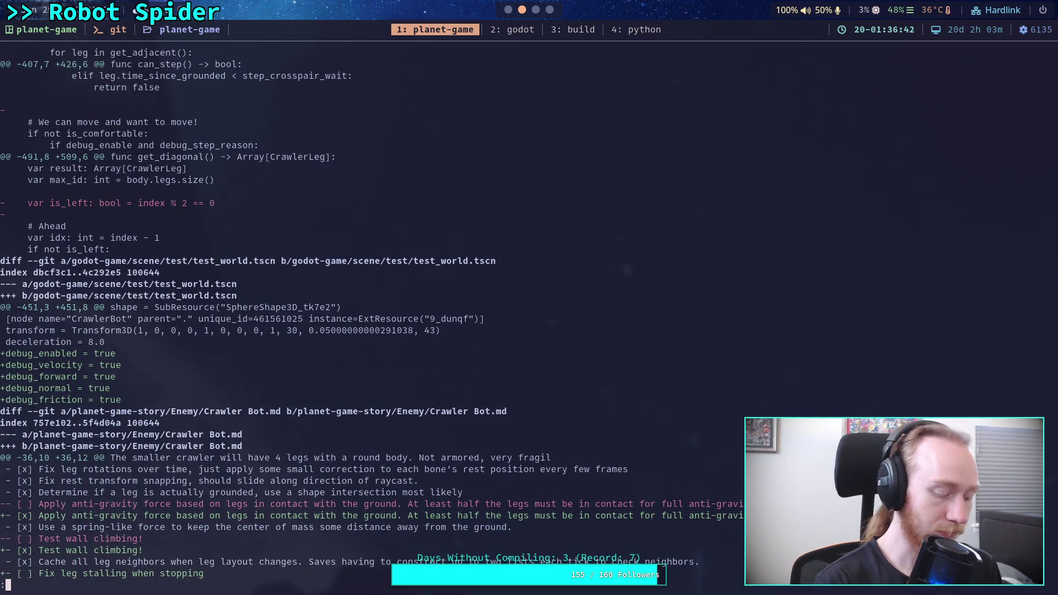
key("super+2")
Step: In test_world, select CrawlerBot and uncheck its Forward, Normal, Friction and Debug On options
left_click(41, 35)
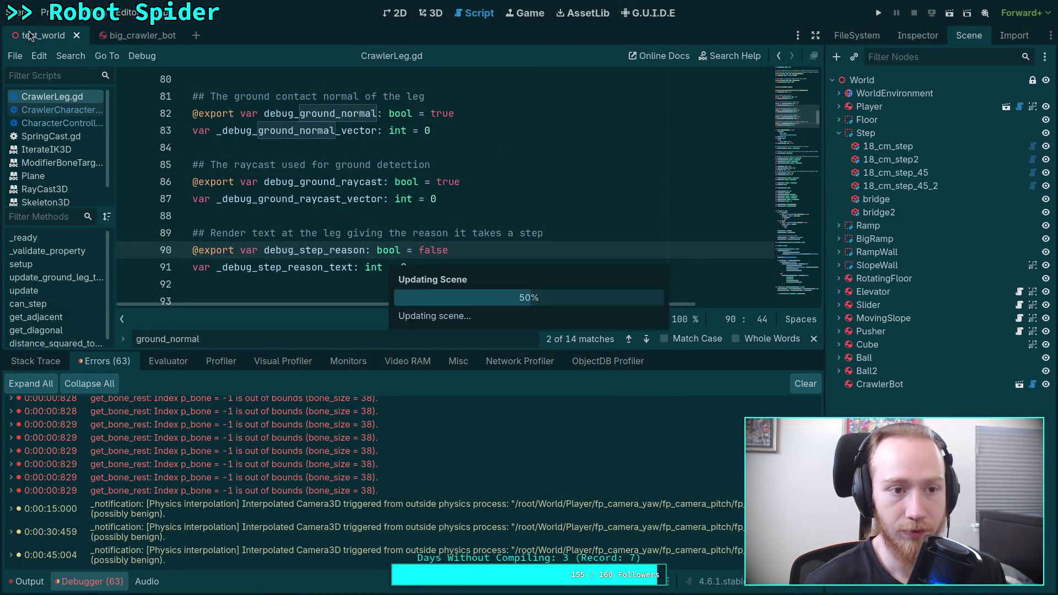
left_click(918, 37)
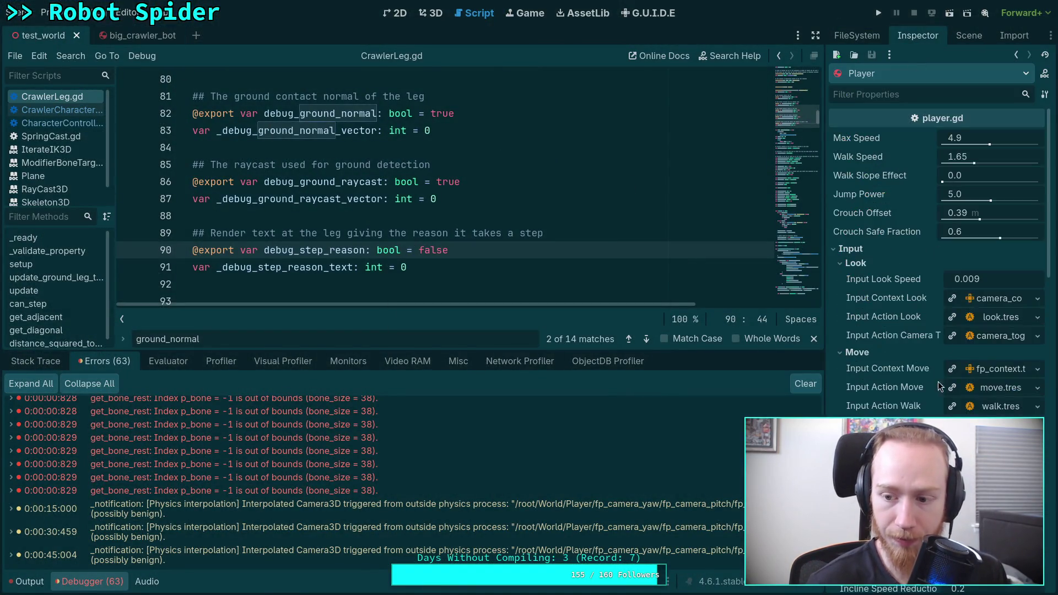
scroll(878, 389, "down", 10)
scroll(904, 398, "up", 10)
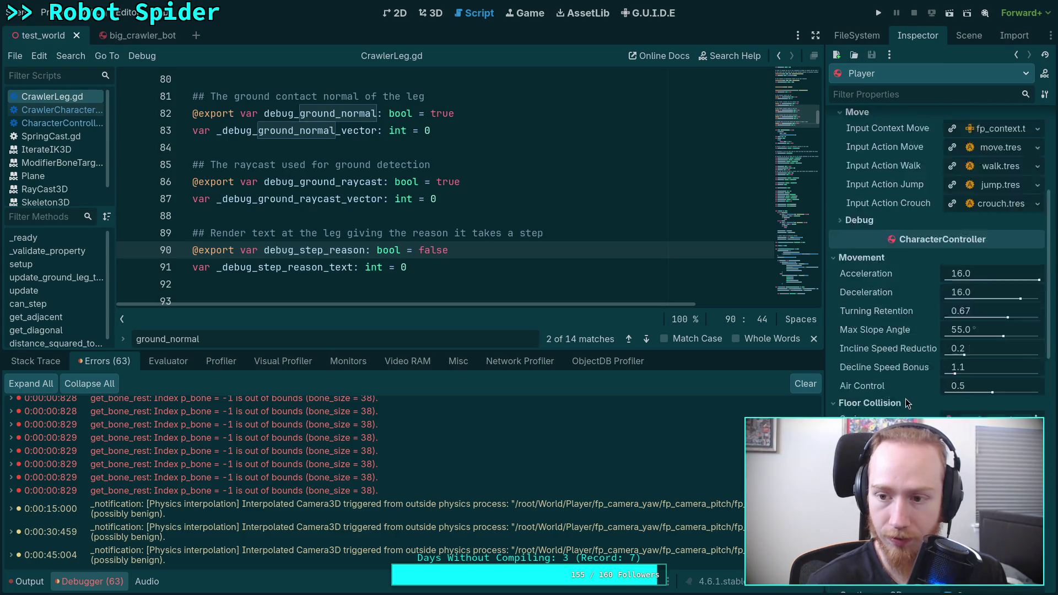
left_click(968, 36)
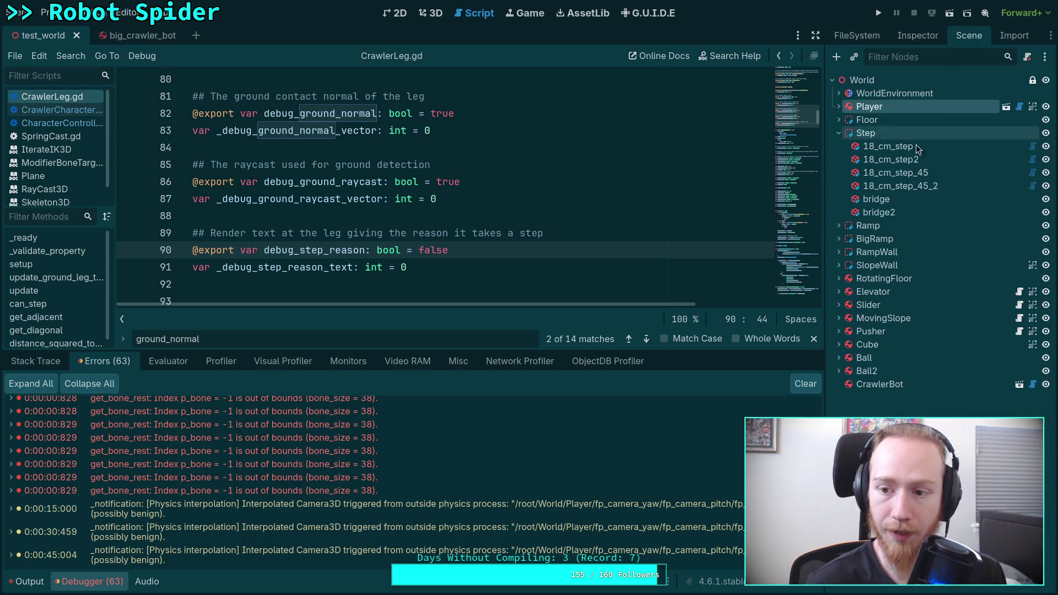
left_click(882, 411)
left_click(918, 36)
scroll(896, 235, "down", 5)
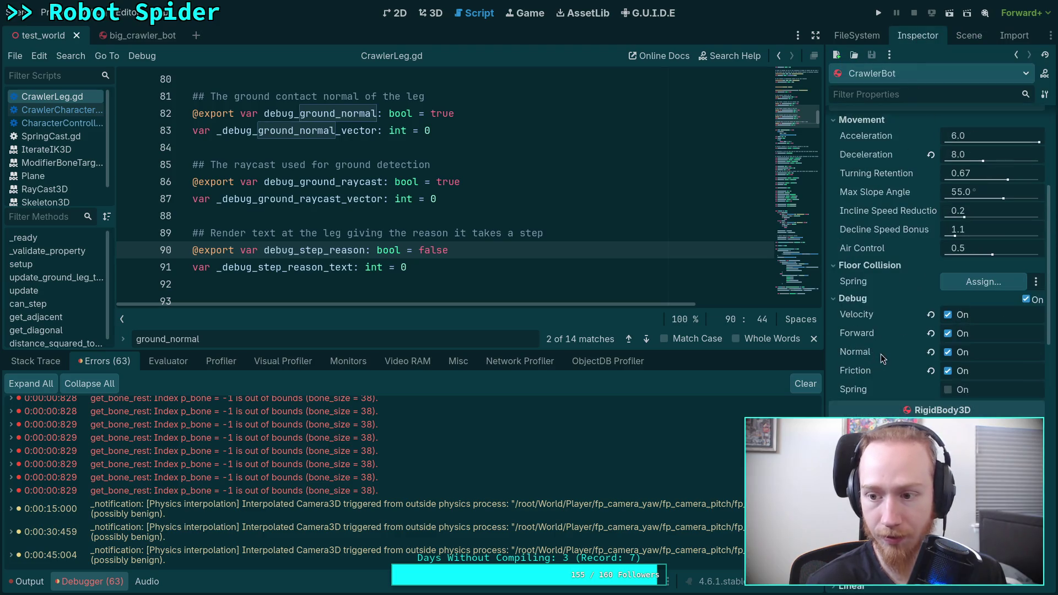
left_click(947, 352)
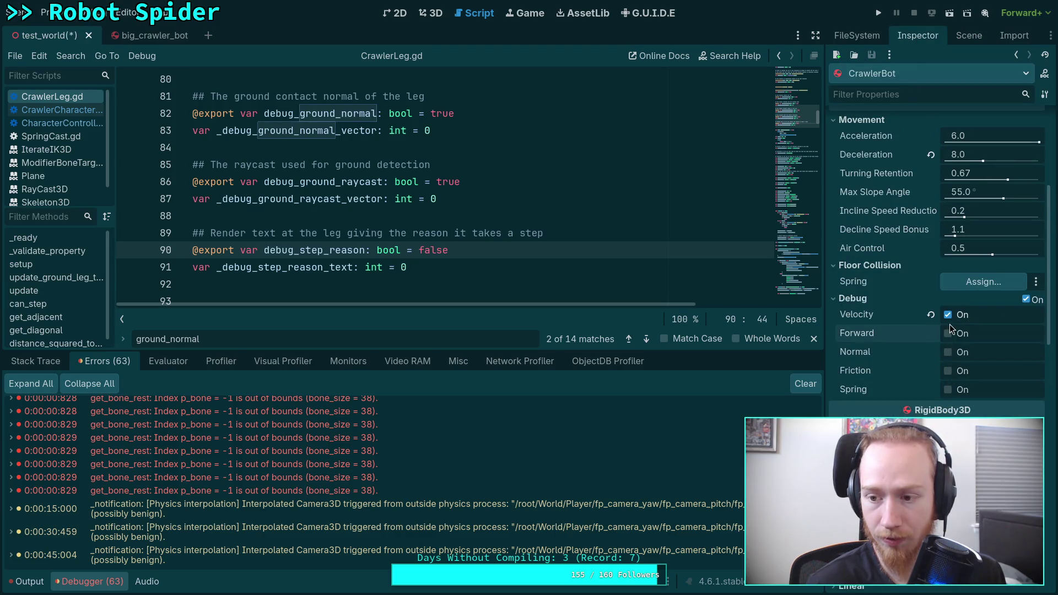
left_click(1026, 299)
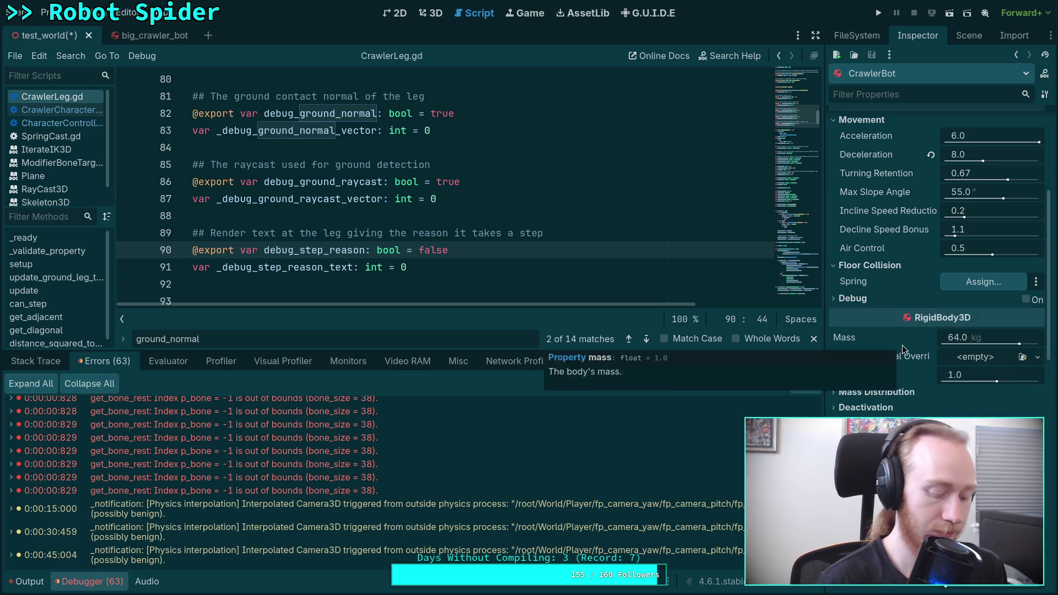
Step: Quit the old pager in the dropdown terminal, rerun git diff and page to its end
key("F12")
type("q")
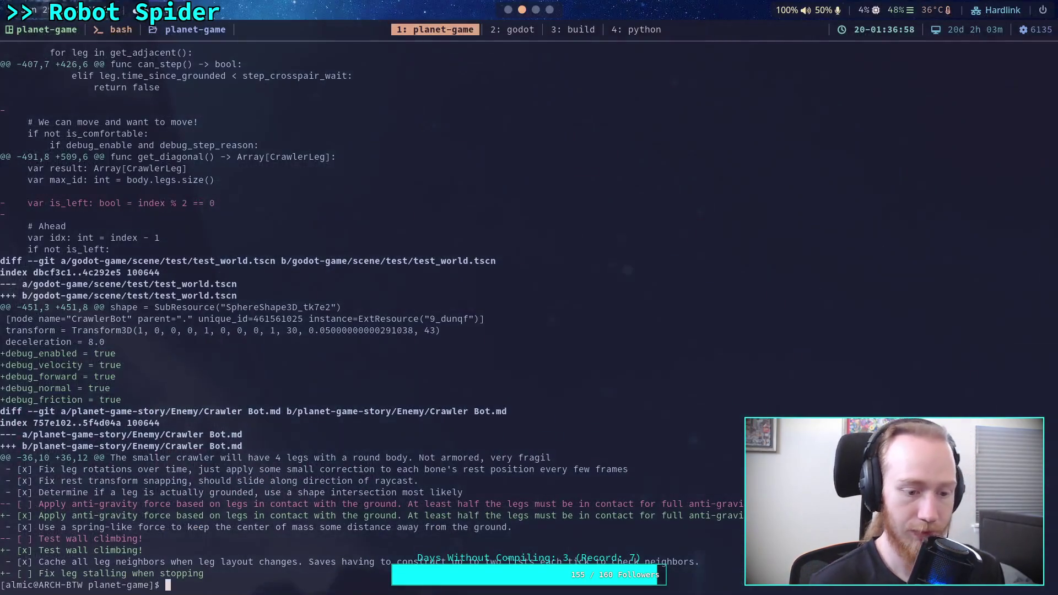
type("git diff")
key("Return")
key("space")
scroll(476, 309, "down", 15)
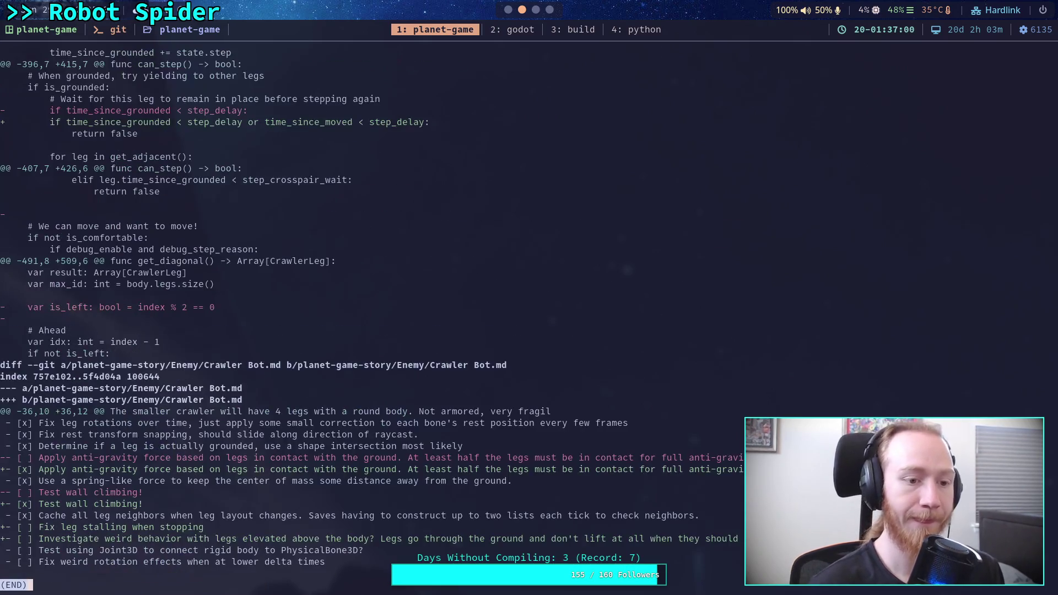
scroll(476, 309, "down", 1)
scroll(476, 309, "up", 3)
scroll(476, 309, "down", 4)
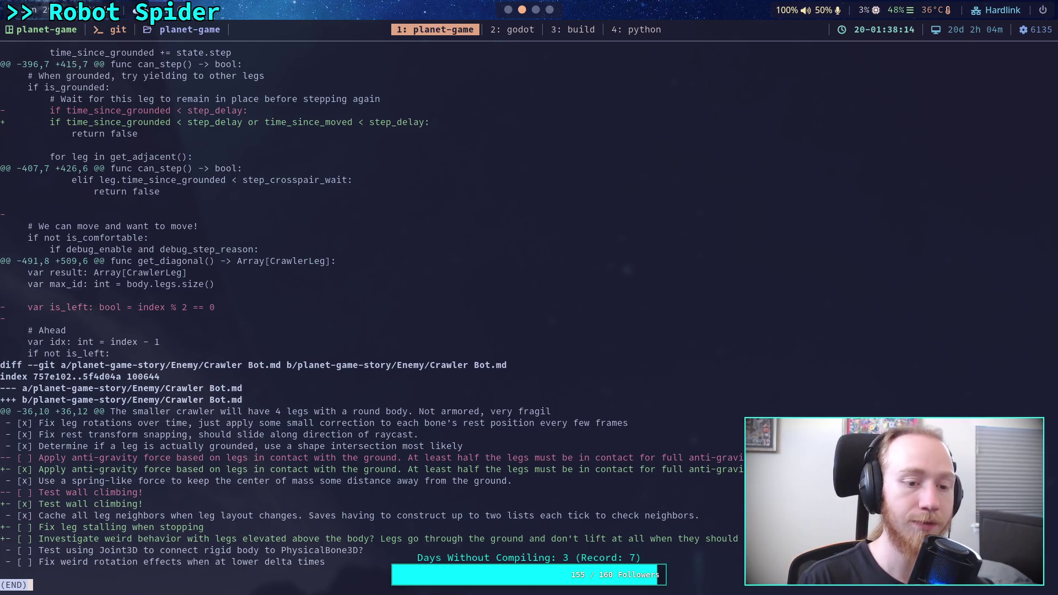
Step: Scroll the diff back up past the _update_legs changes to the CrawlerCharacter.gd header
key("Up")
key("Up")
key("Up")
key("Up")
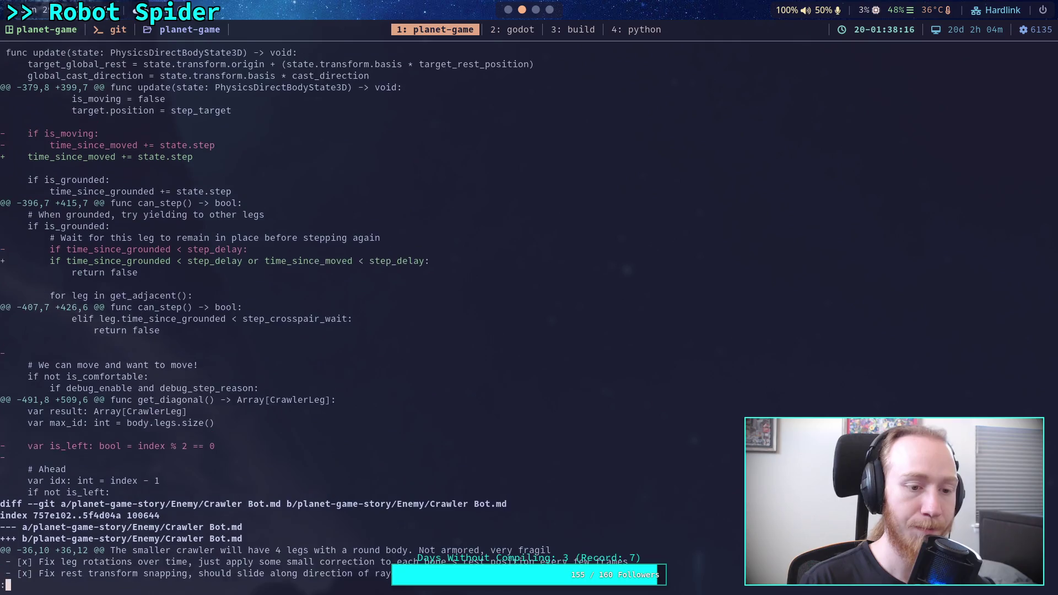
key("Up")
key("Up")
key("Up")
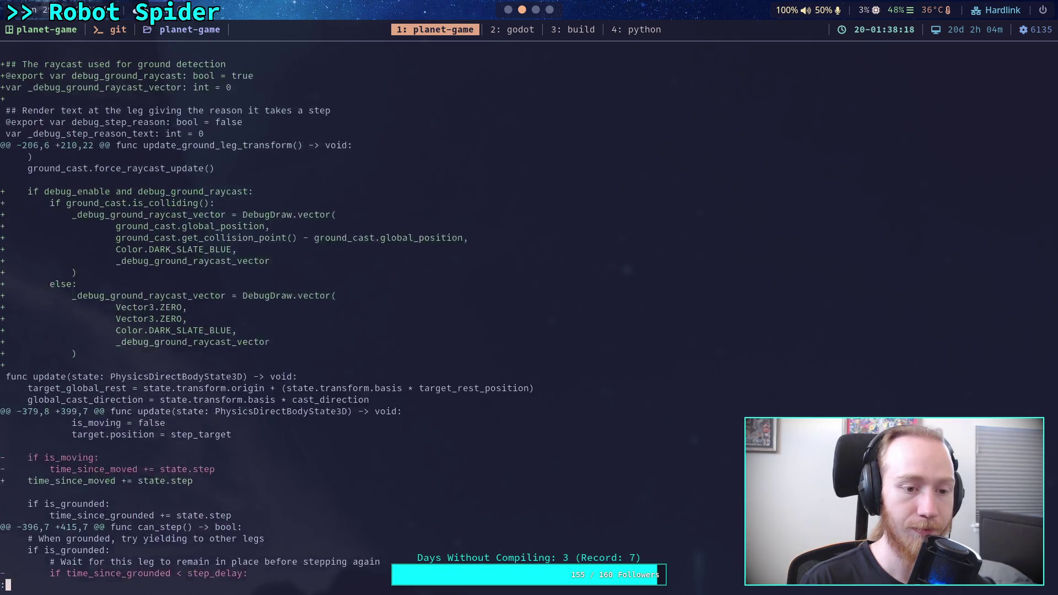
key("Up")
key("Up")
key("Up")
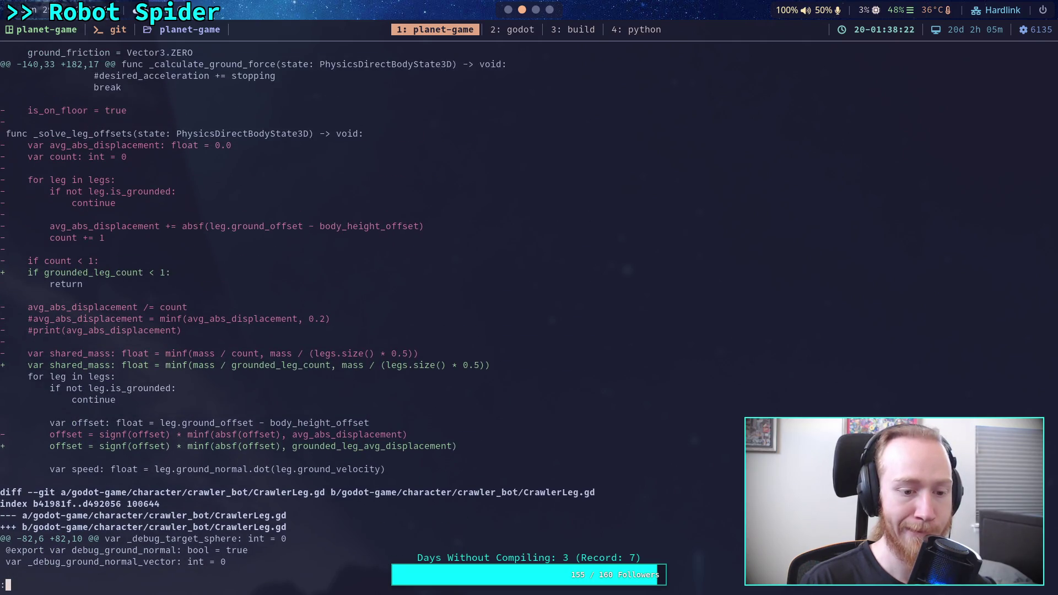
key("Up")
key("Up")
key("Up")
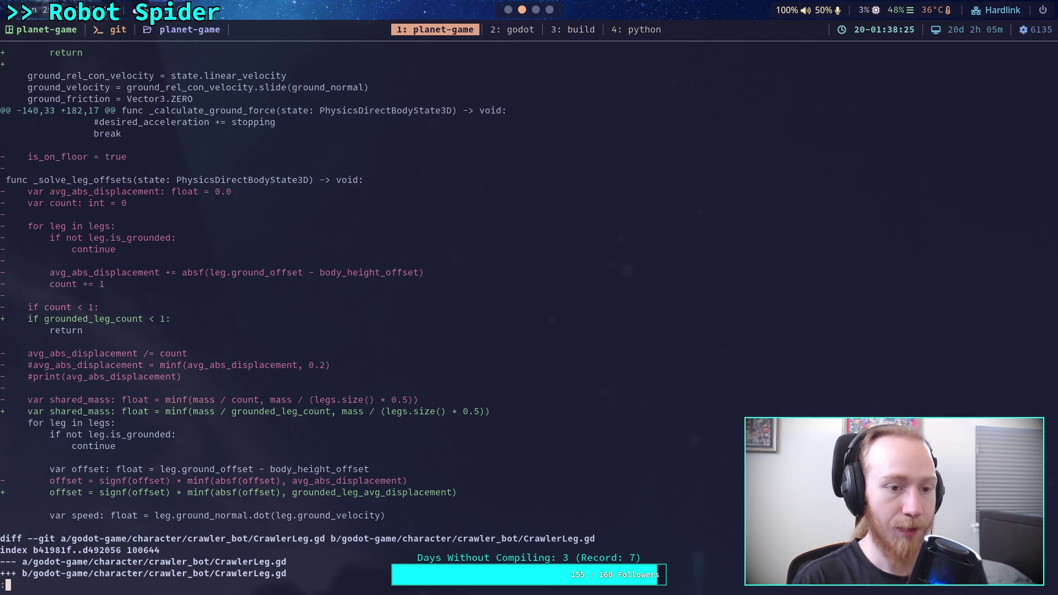
key("Up")
key("Up")
key("Up")
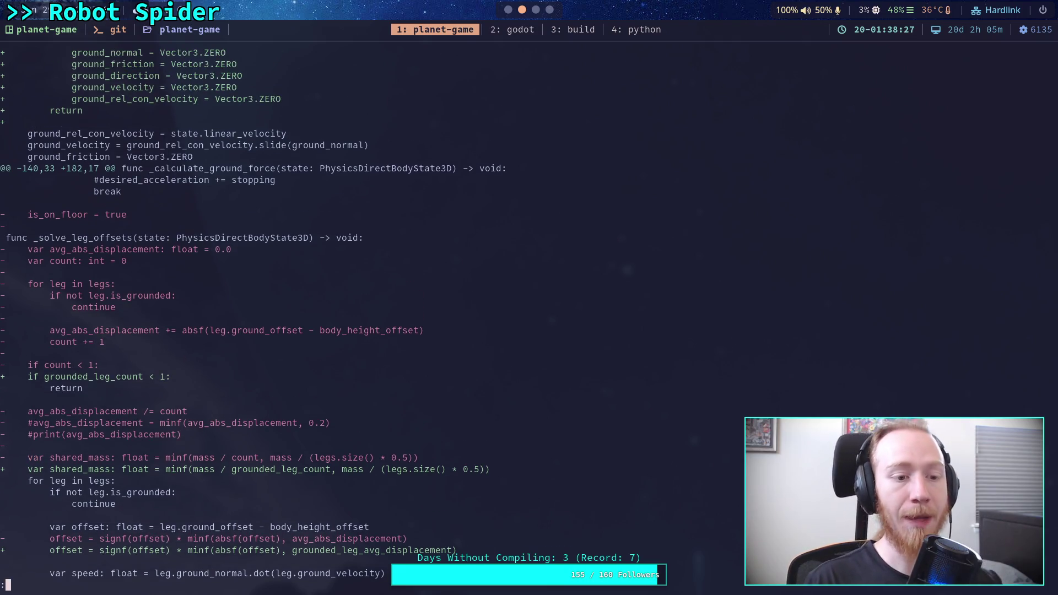
key("Up")
key("Up")
key("Up")
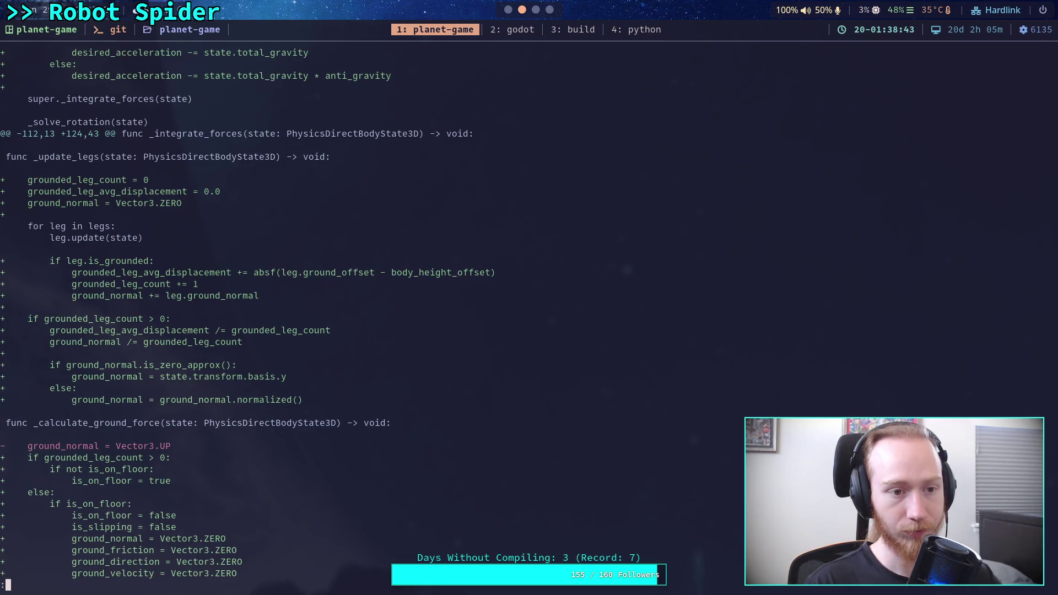
scroll(247, 313, "up", 8)
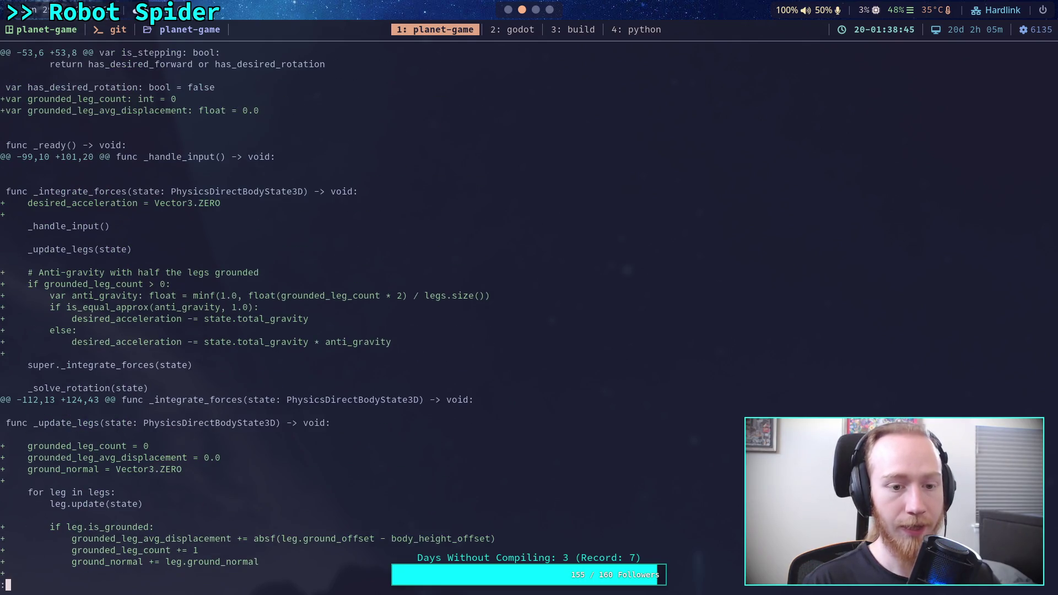
scroll(399, 316, "up", 1)
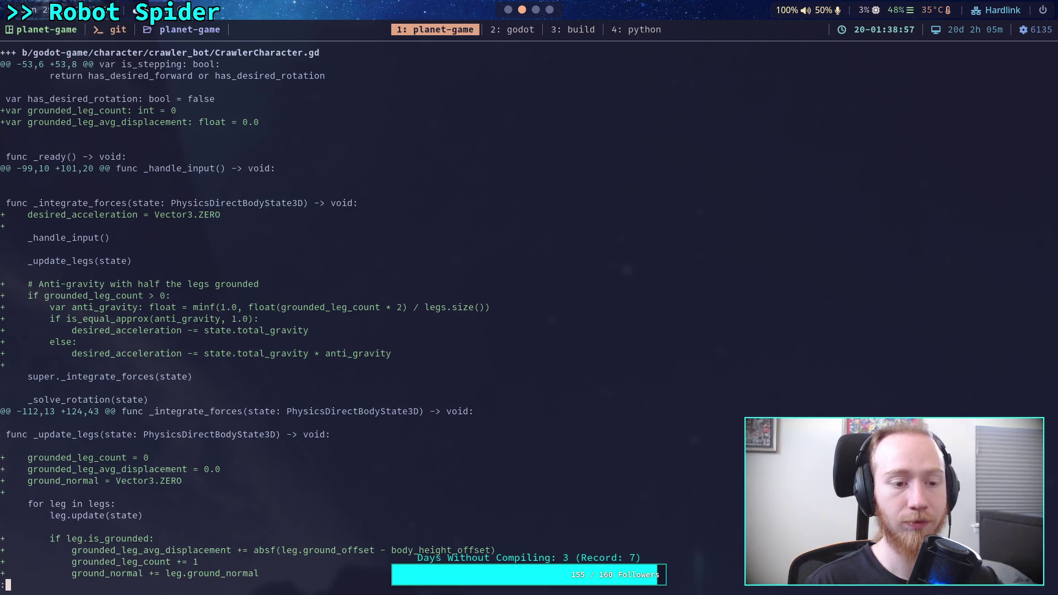
key("k")
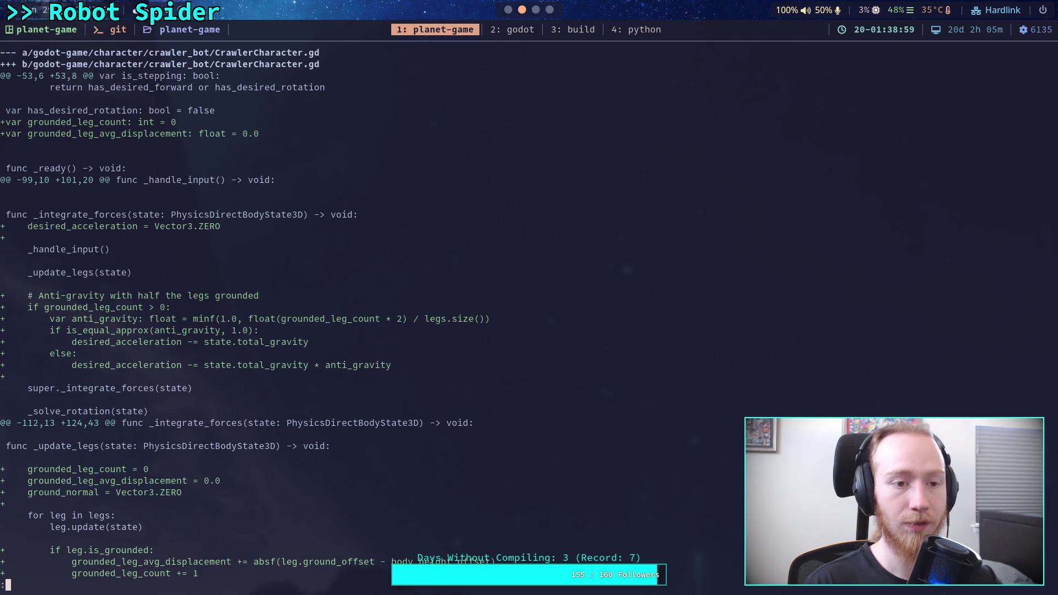
key("k")
key("k")
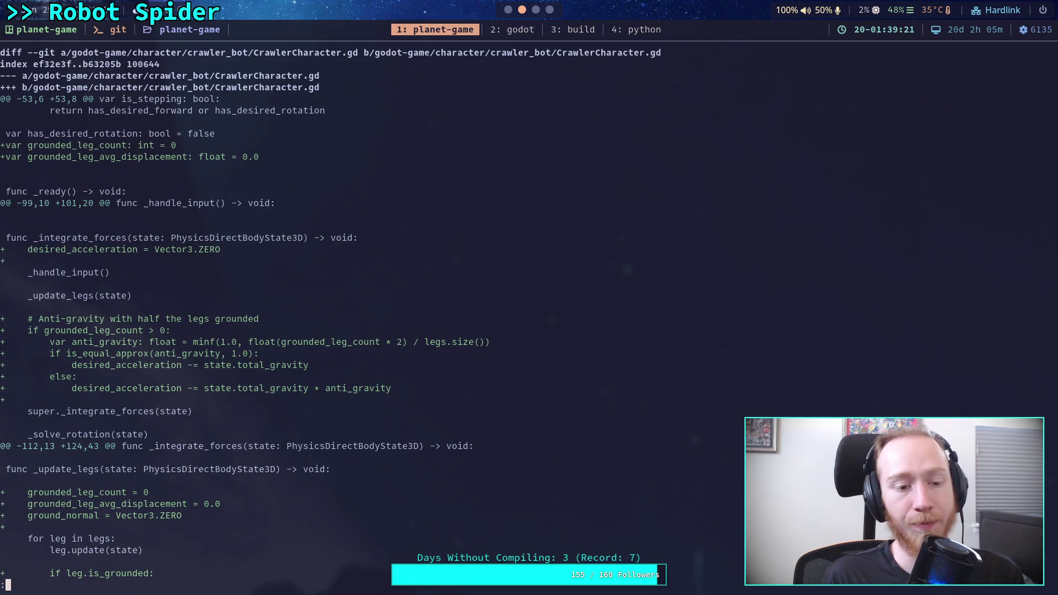
Step: Hide the debugger panel and open CharacterController.gd at its variable declarations
key("super+2")
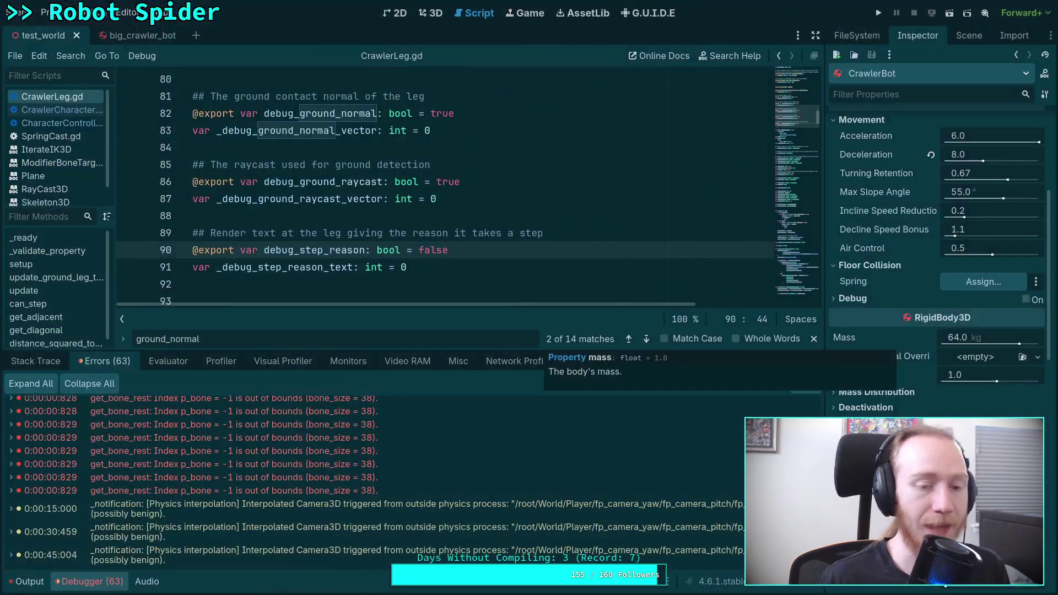
left_click(94, 582)
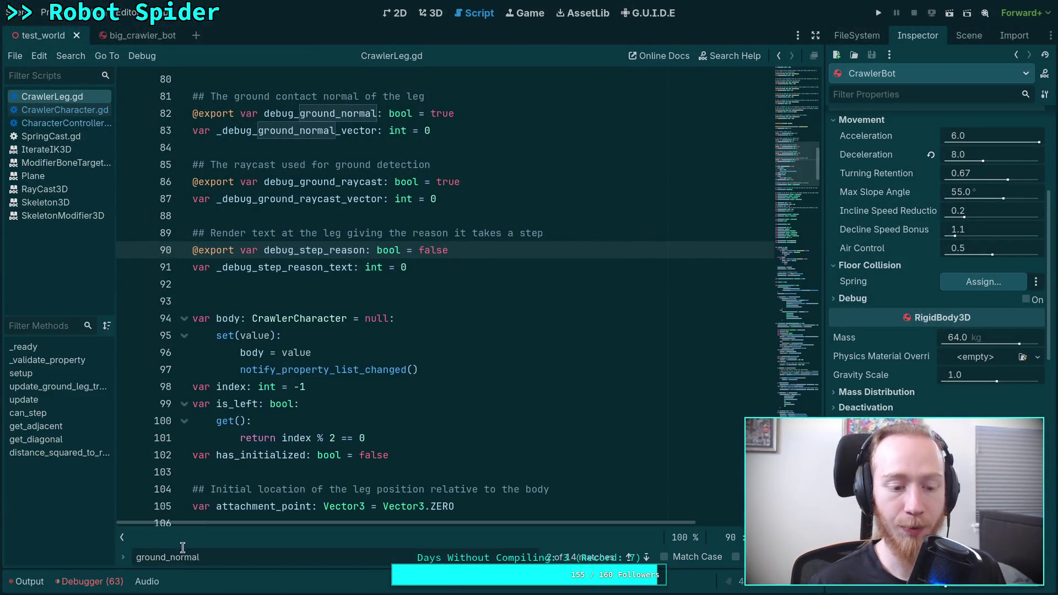
scroll(494, 342, "up", 10)
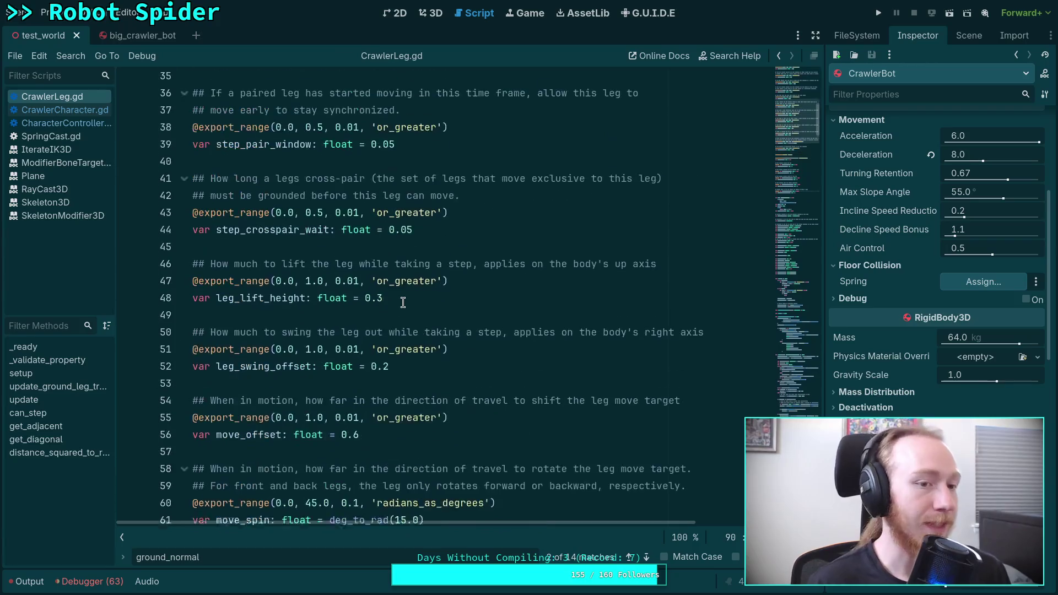
left_click(80, 124)
scroll(692, 338, "up", 15)
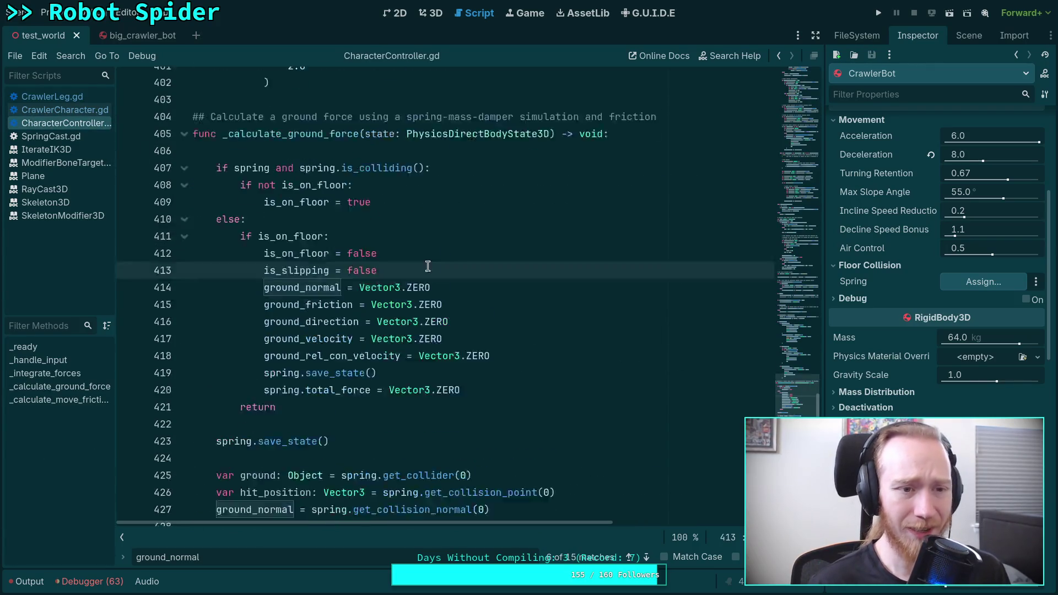
mouse_move(796, 360)
left_mouse_down()
mouse_move(791, 126)
mouse_move(796, 147)
left_mouse_up()
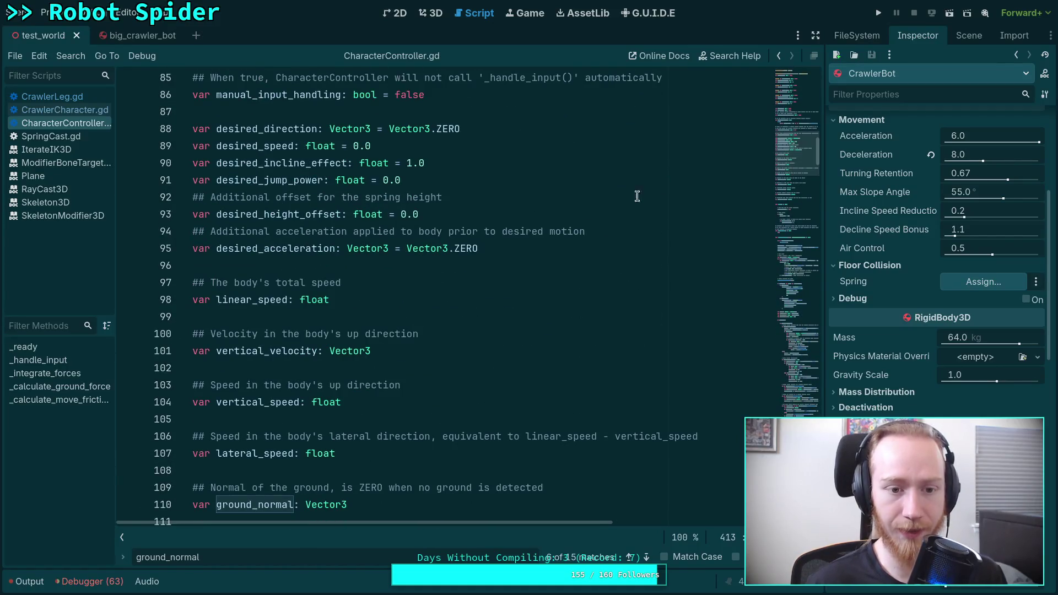
Step: Select the 'acceleration' part of desired_acceleration on line 95
double_click(297, 232)
double_click(285, 246)
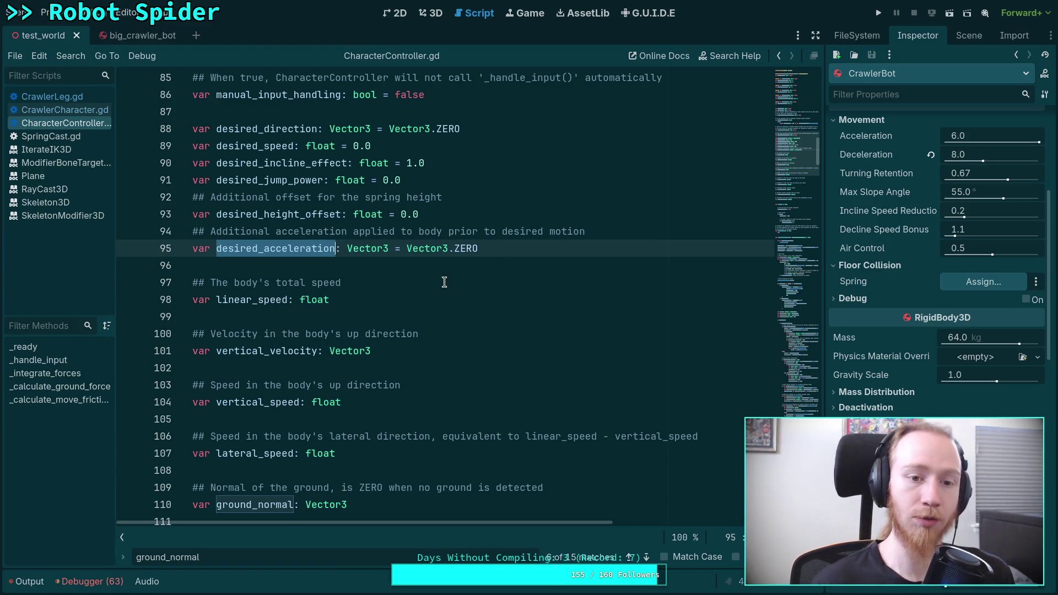
left_click(298, 245)
left_click_drag(264, 245, 334, 245)
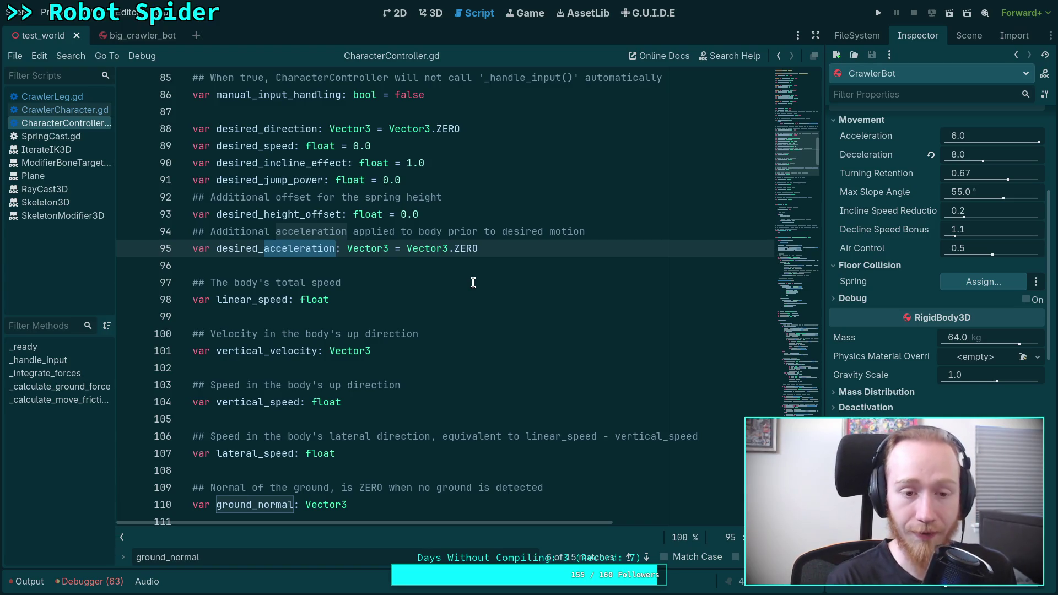
Step: Change the line 95 declaration to desired_gravity: float = 1.0
type("gravity")
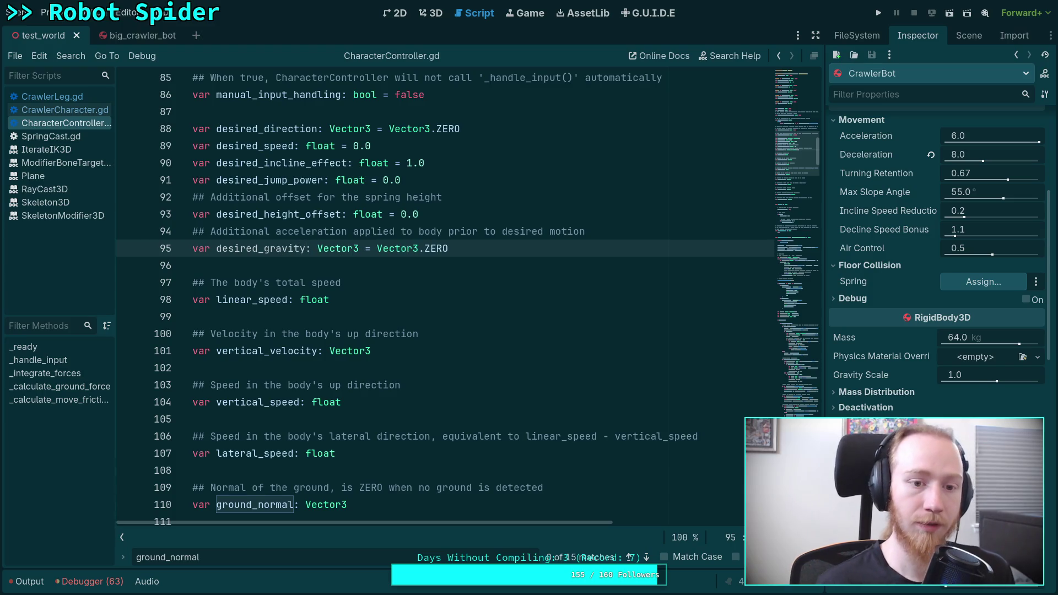
double_click(318, 248)
type("floa")
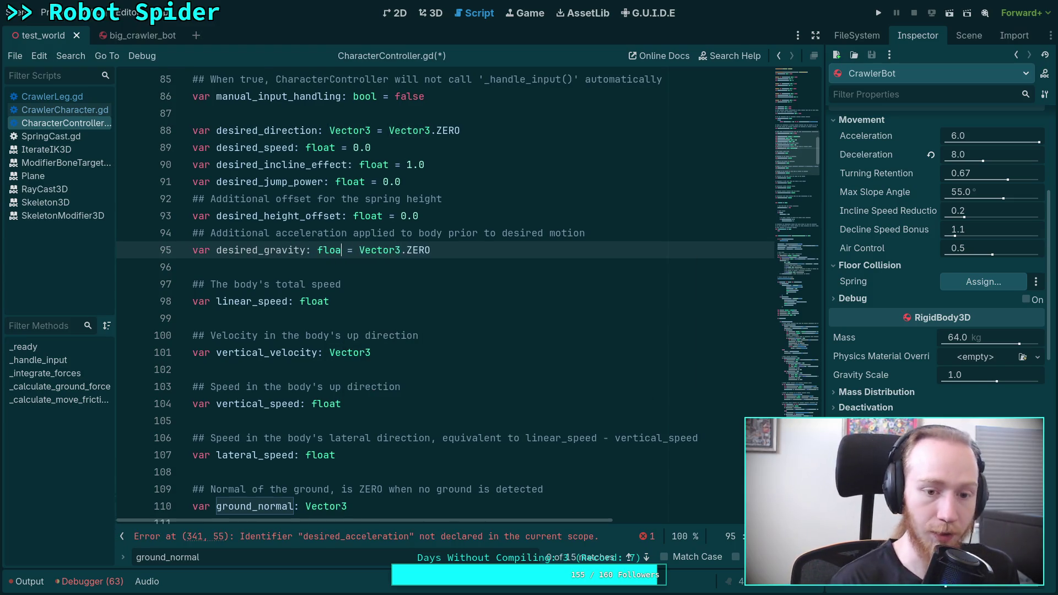
type("t")
left_click_drag(365, 250, 442, 249)
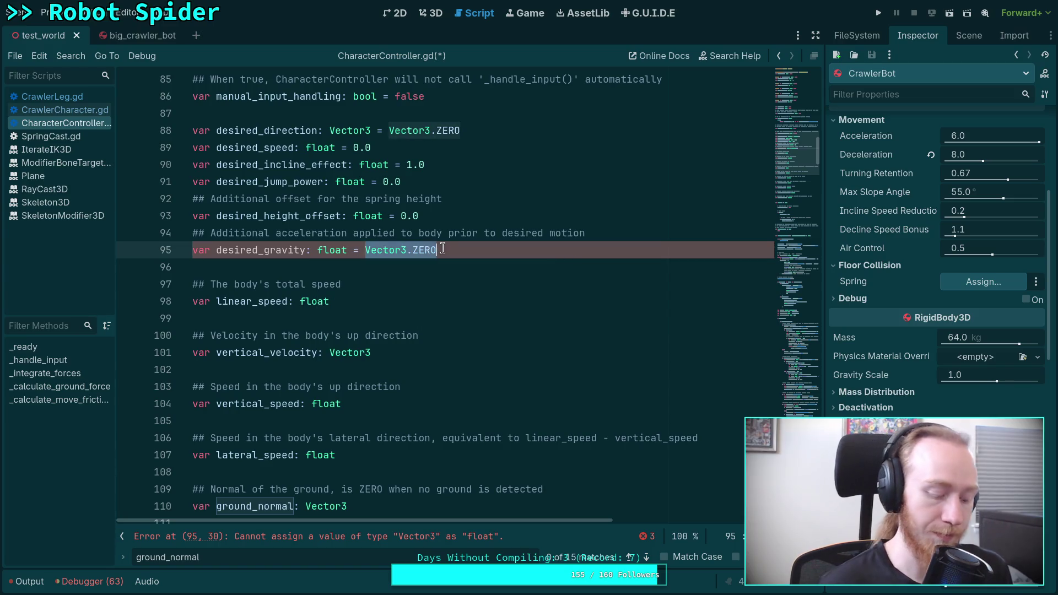
type("1.0")
Step: Reword the line 94 comment to 'Multiplier to gravity acceleration' and dismiss the find bar
left_click_drag(593, 237, 209, 231)
type("Mult")
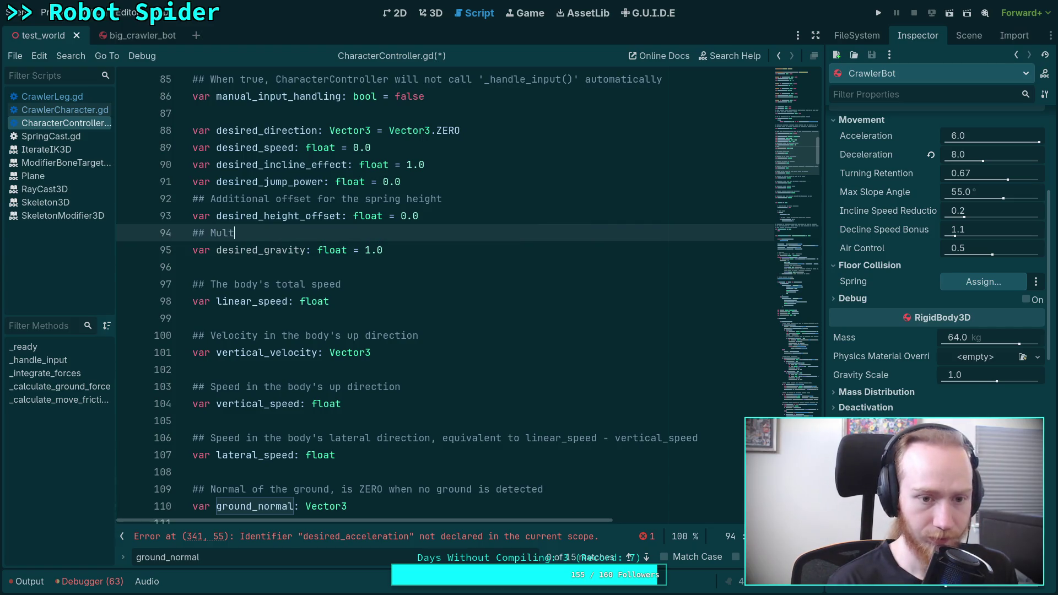
type("ipli")
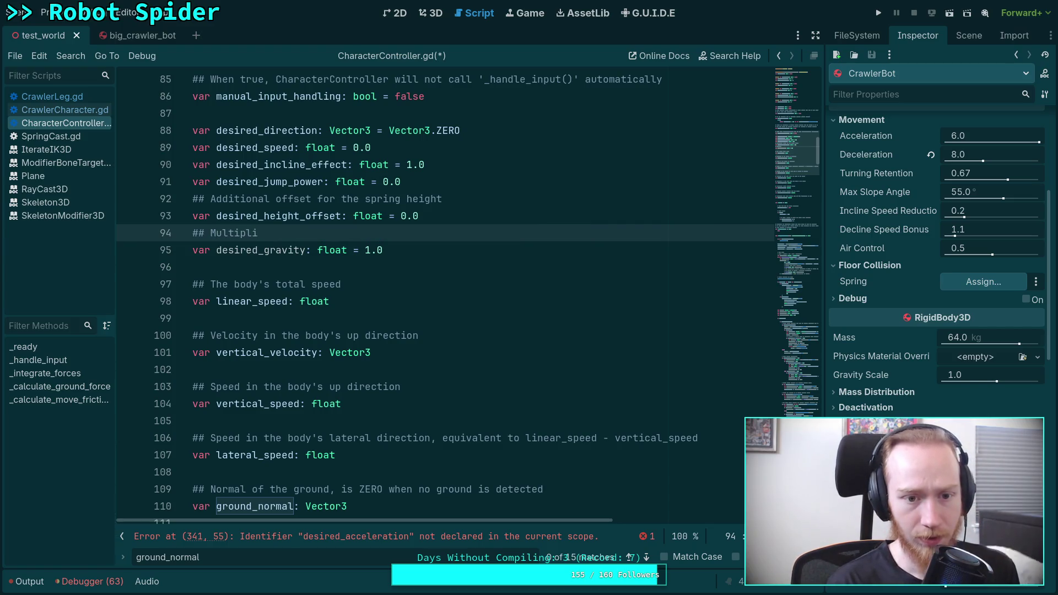
type("er to gravity fo")
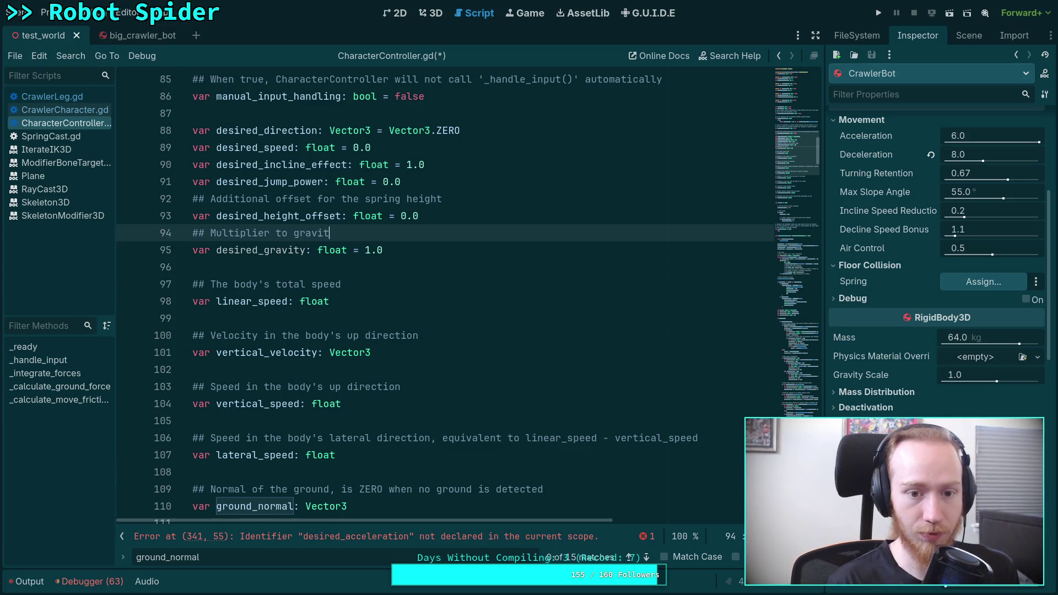
key("BackSpace")
key("BackSpace")
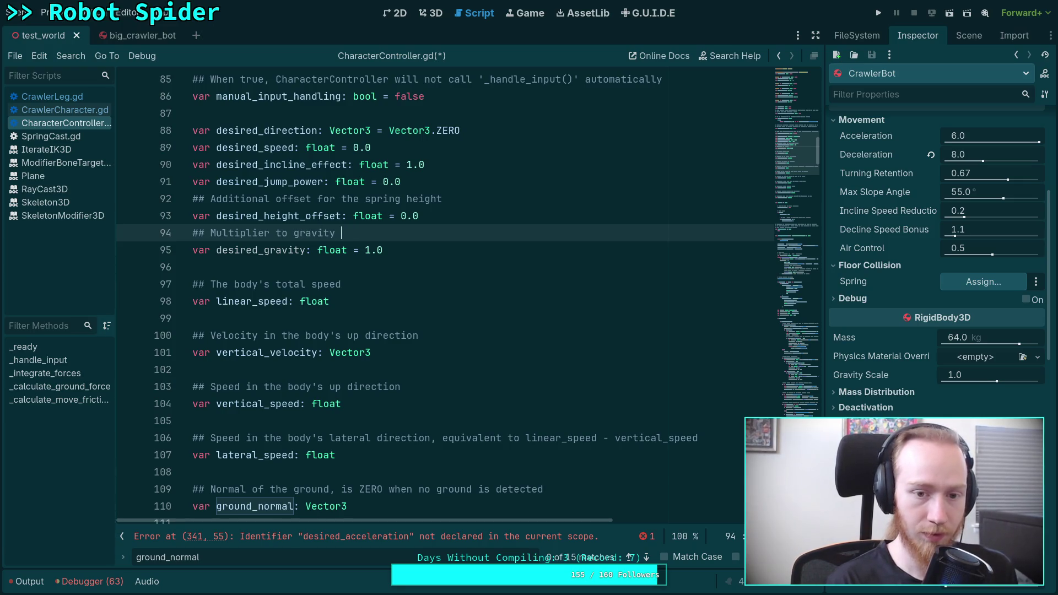
type("force")
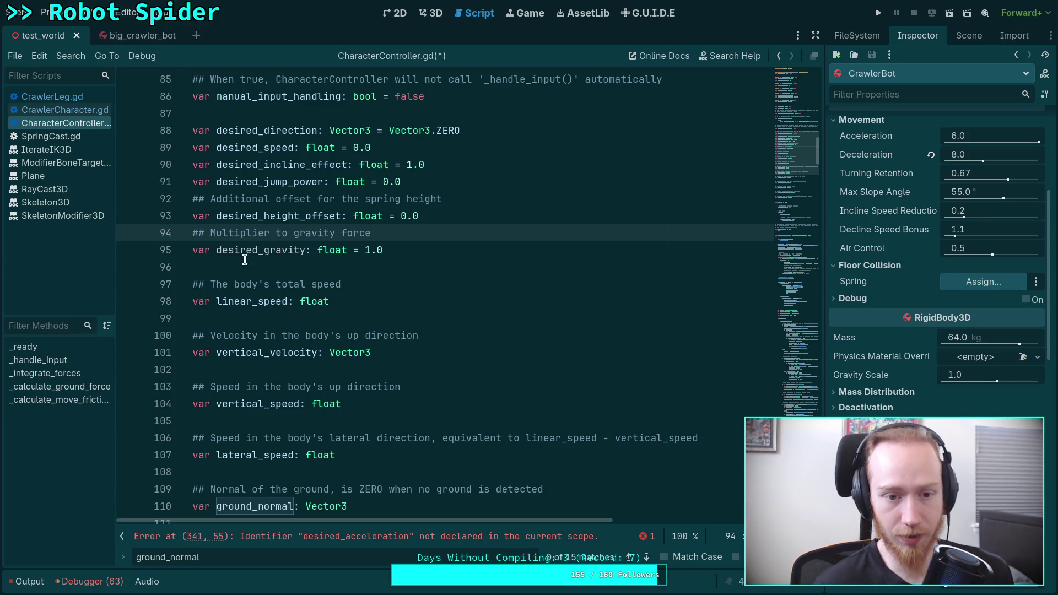
key("Down")
key("Down")
double_click(356, 233)
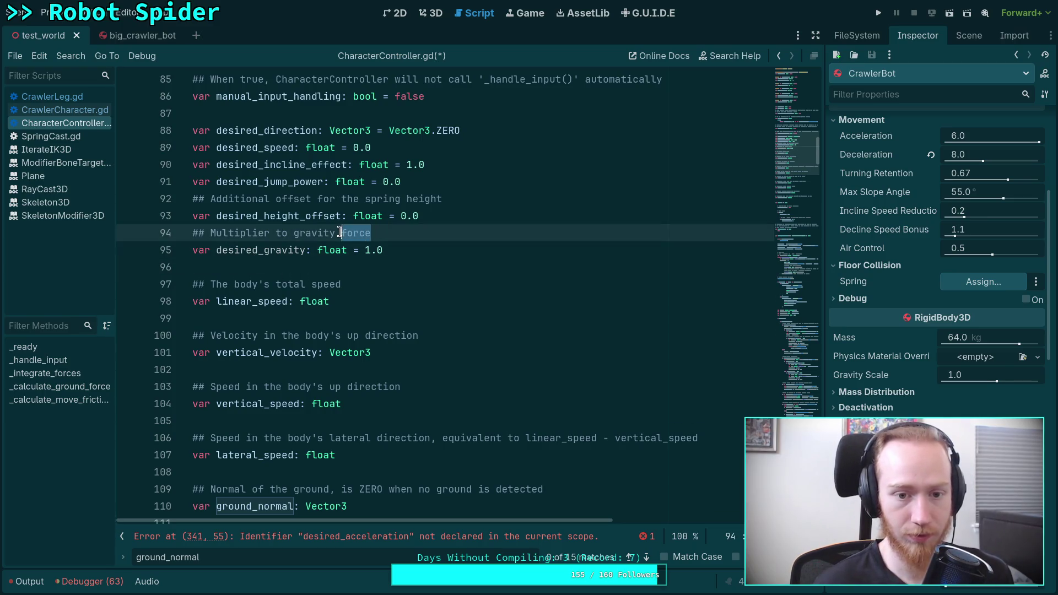
type("acceleration")
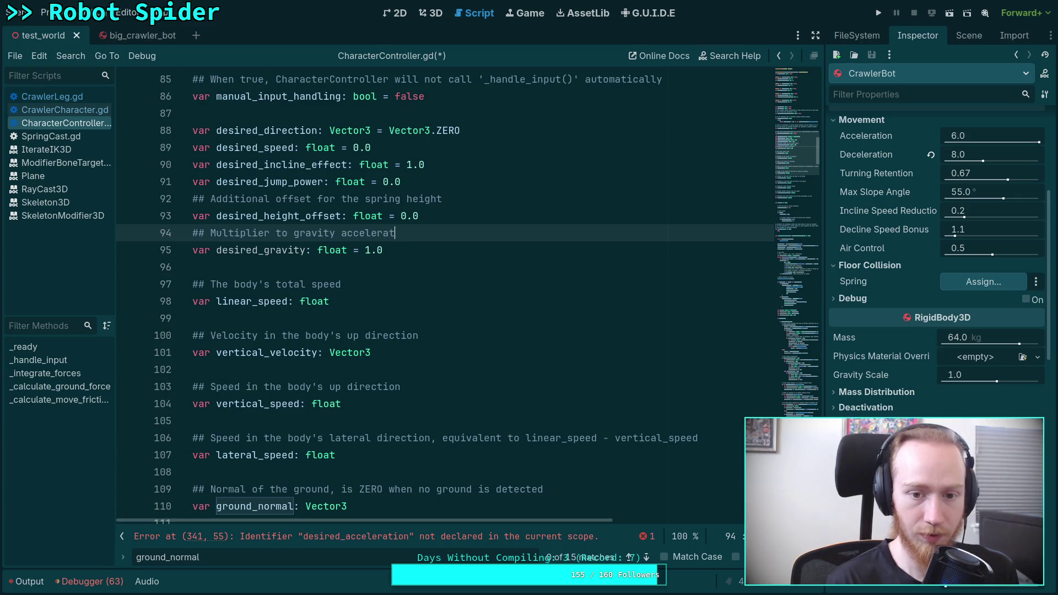
left_click(346, 269)
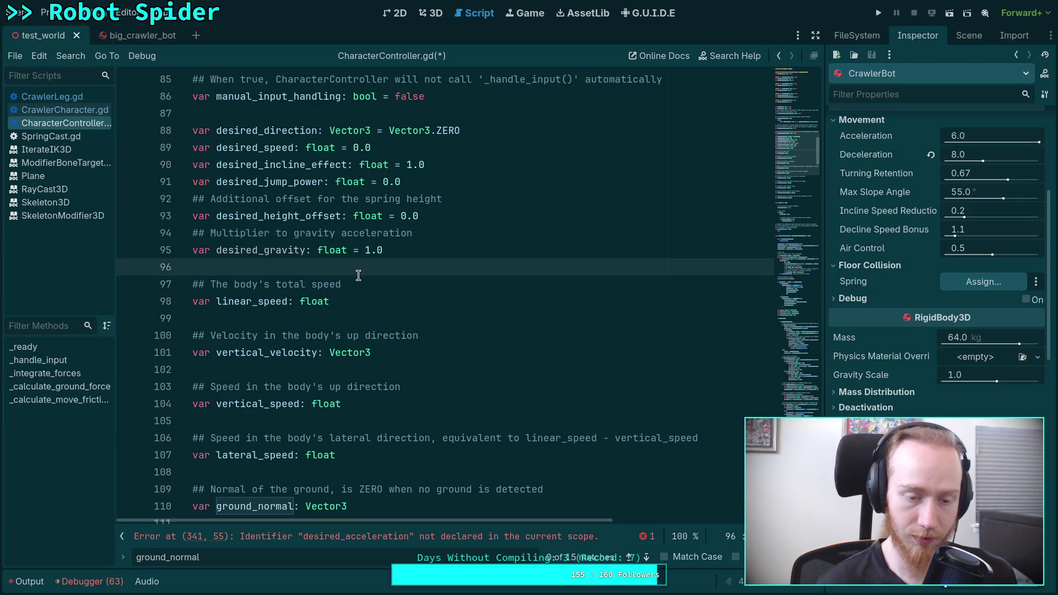
key("Escape")
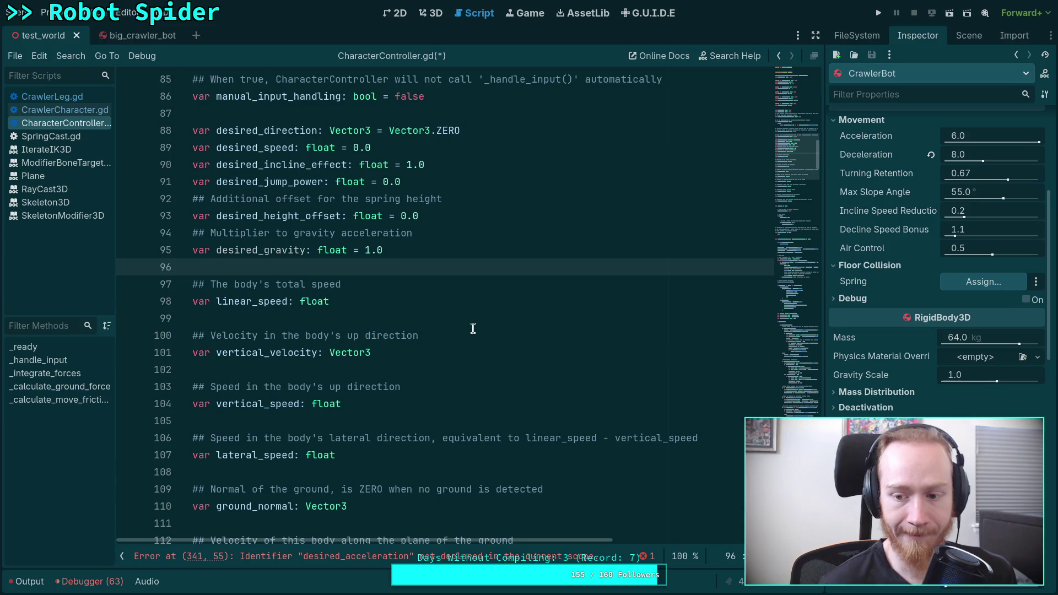
scroll(851, 316, "down", 2)
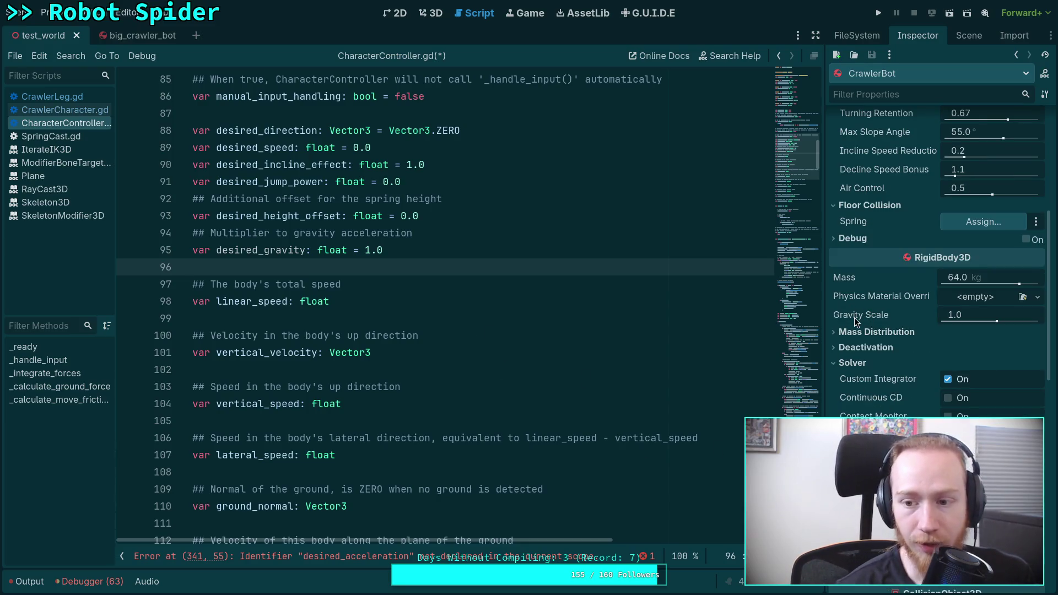
mouse_move(856, 320)
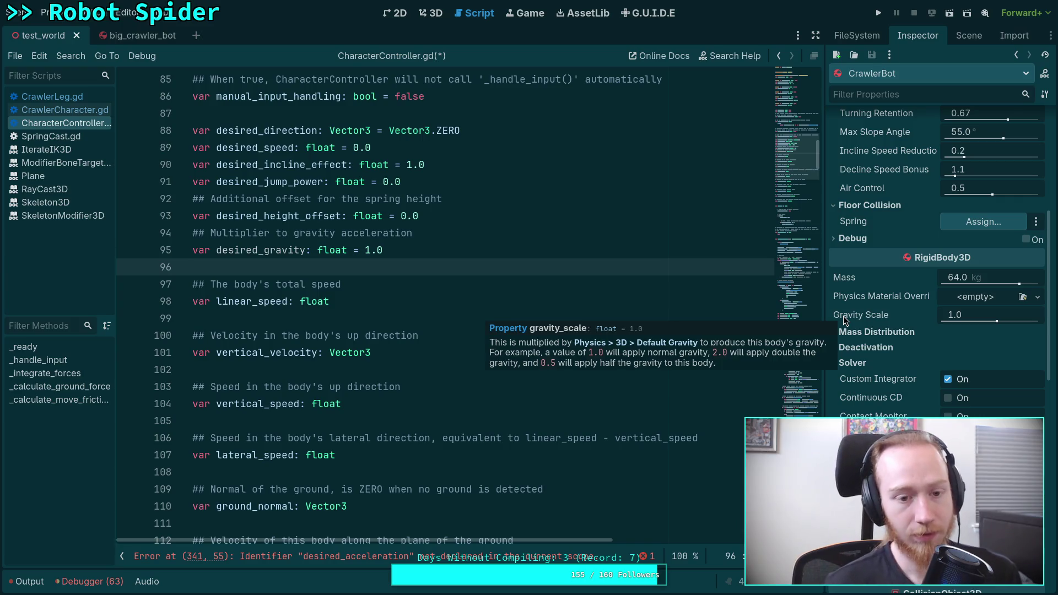
Step: Browse the Godot repo's physics_3d and servers folders on GitHub, then return to the terminal
key("super+4")
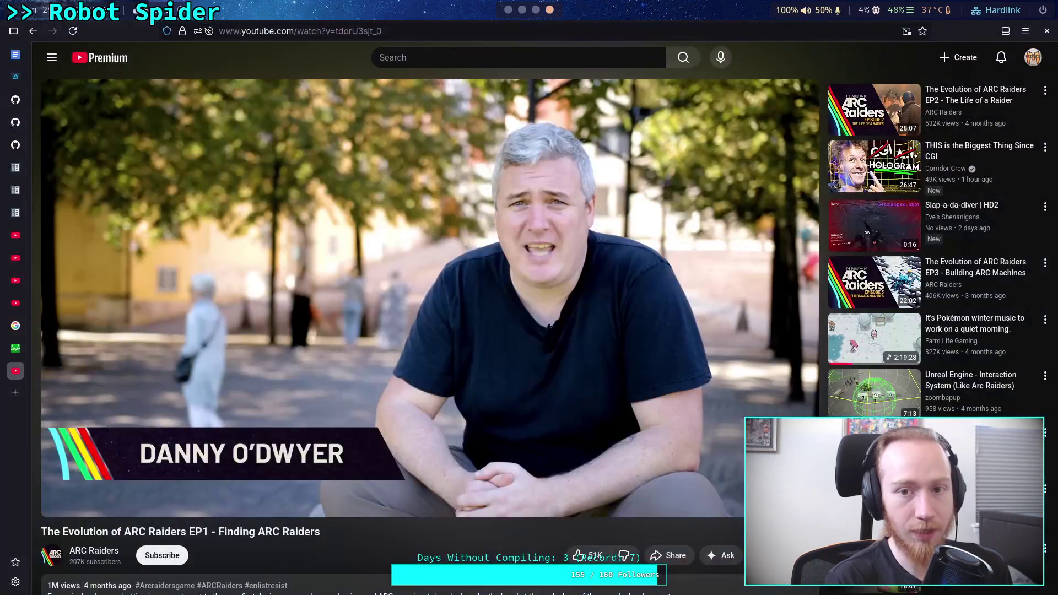
left_click(18, 144)
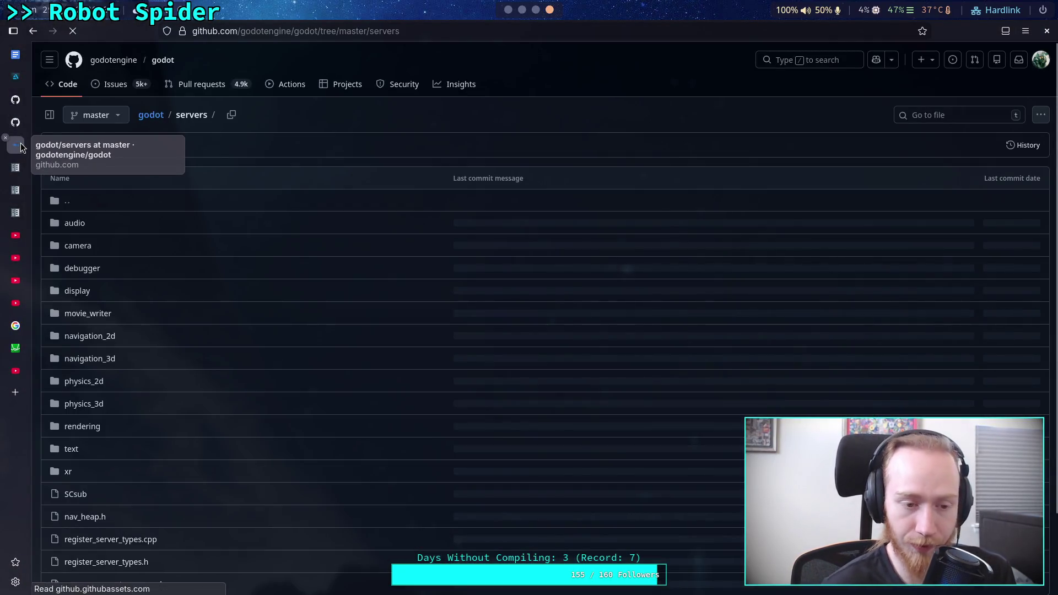
left_click(100, 406)
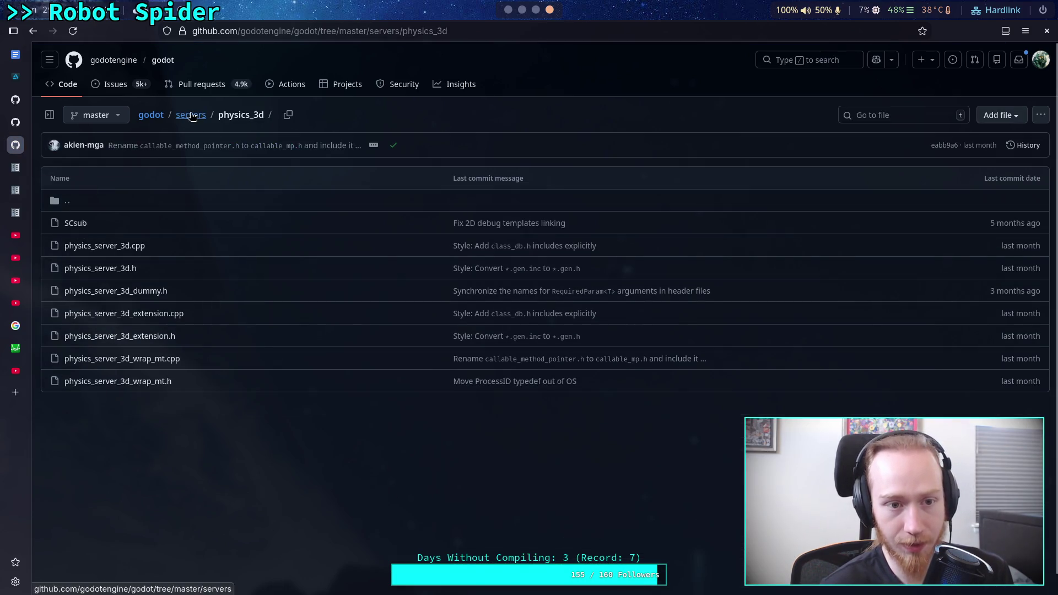
left_click(191, 116)
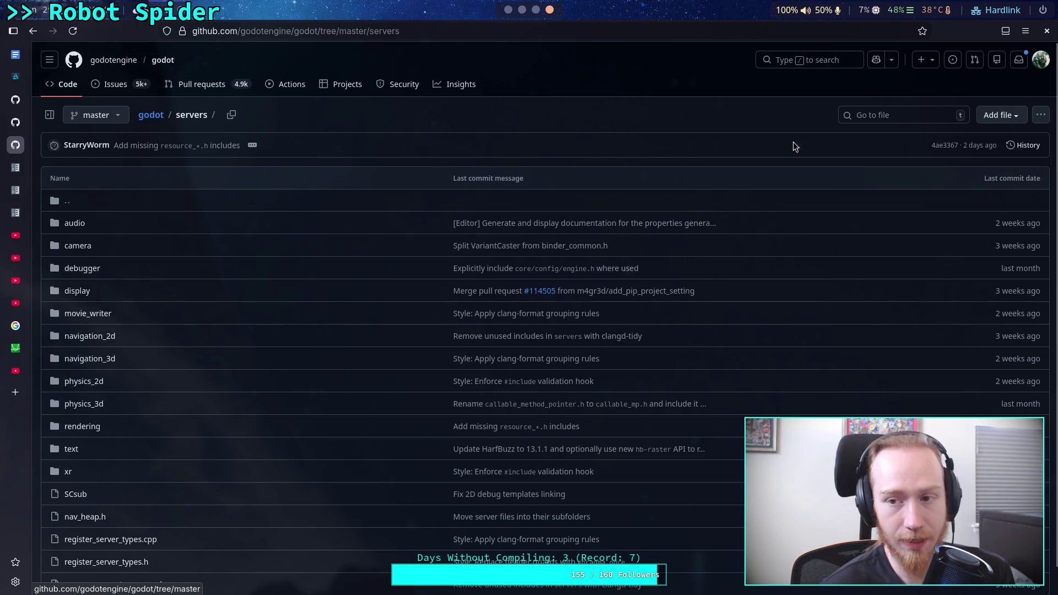
left_click(521, 13)
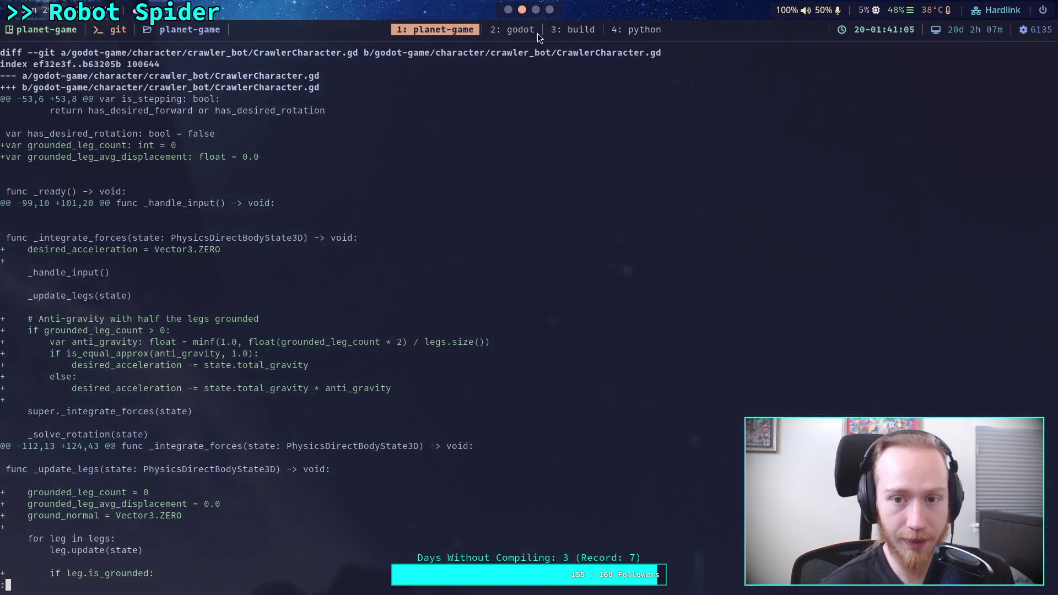
Step: Live grep the Godot source for total_gravity and open physics_server_3d.cpp at line 95
left_click(534, 31)
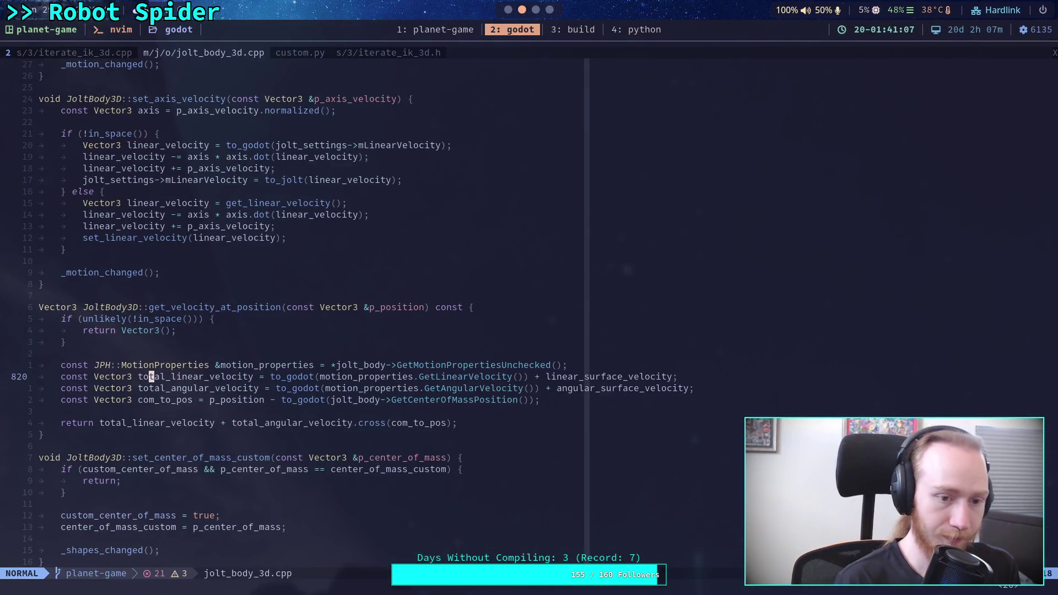
key("space")
type("sgtotal_grav")
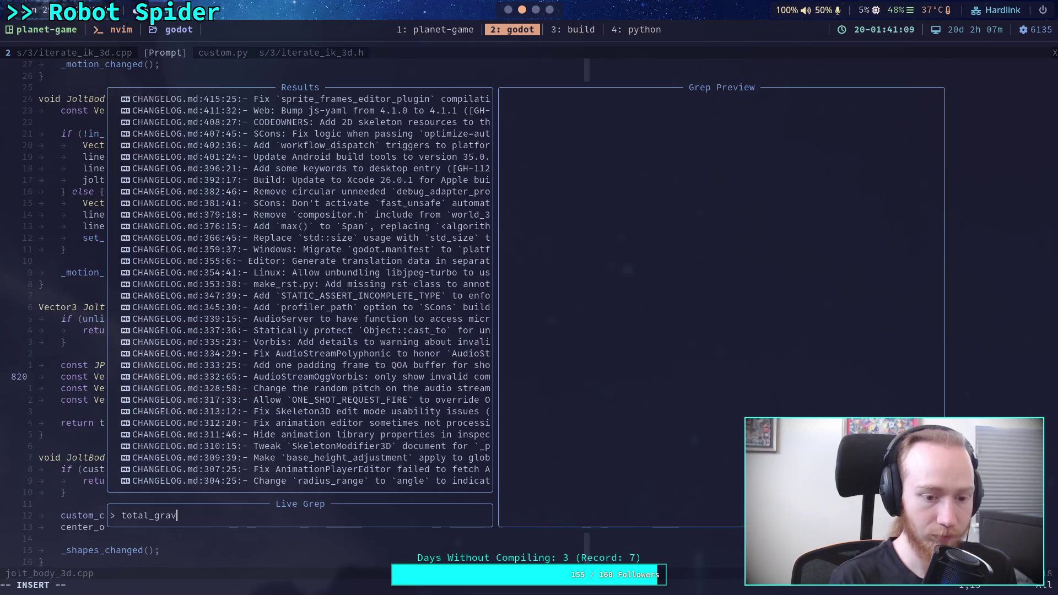
type("ity")
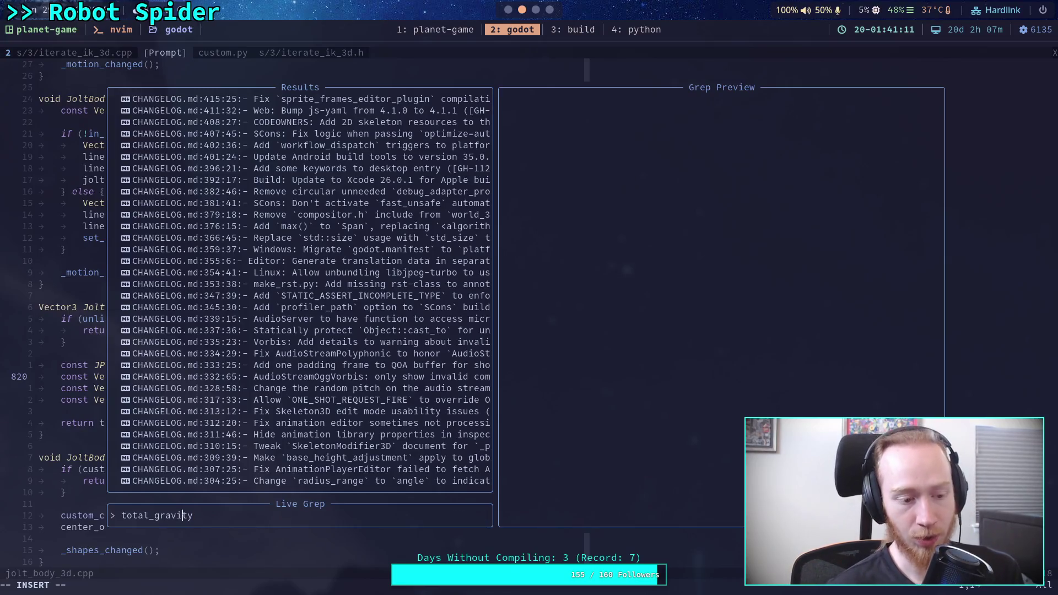
key("Home")
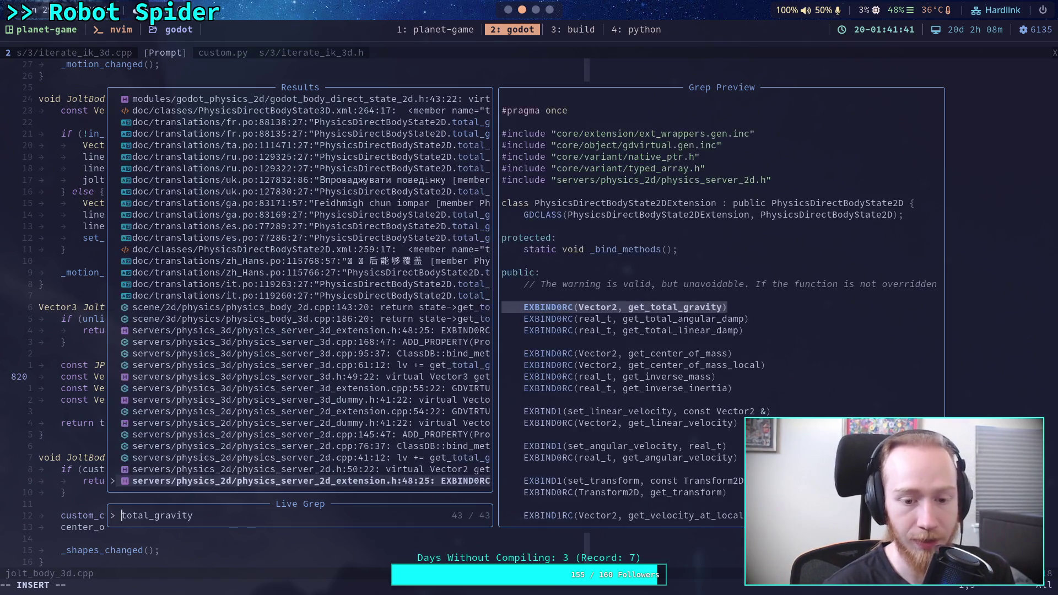
key("Up")
key("Up")
key("Up")
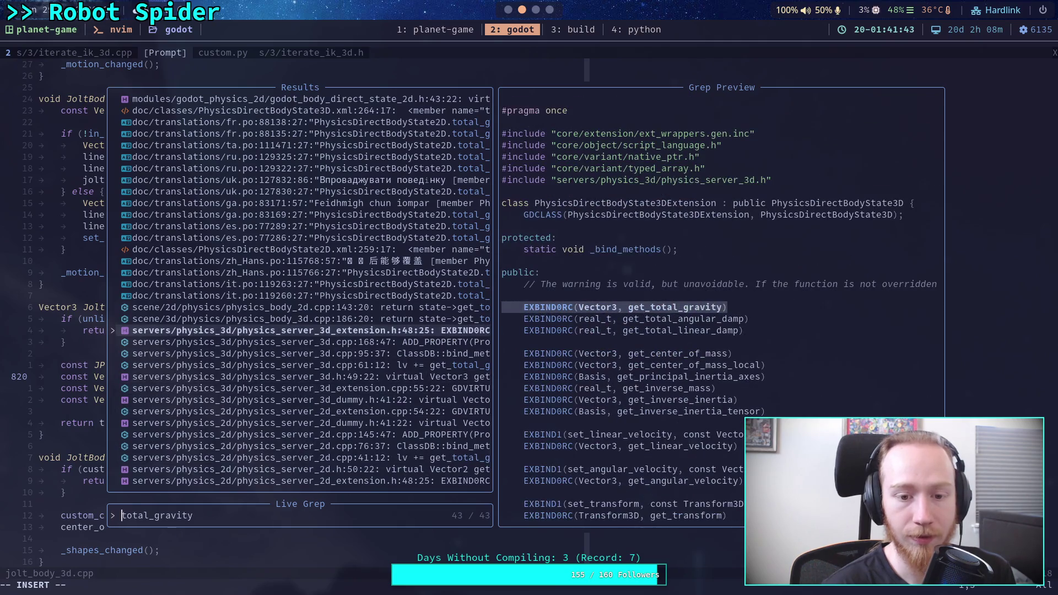
key("Down")
key("Down")
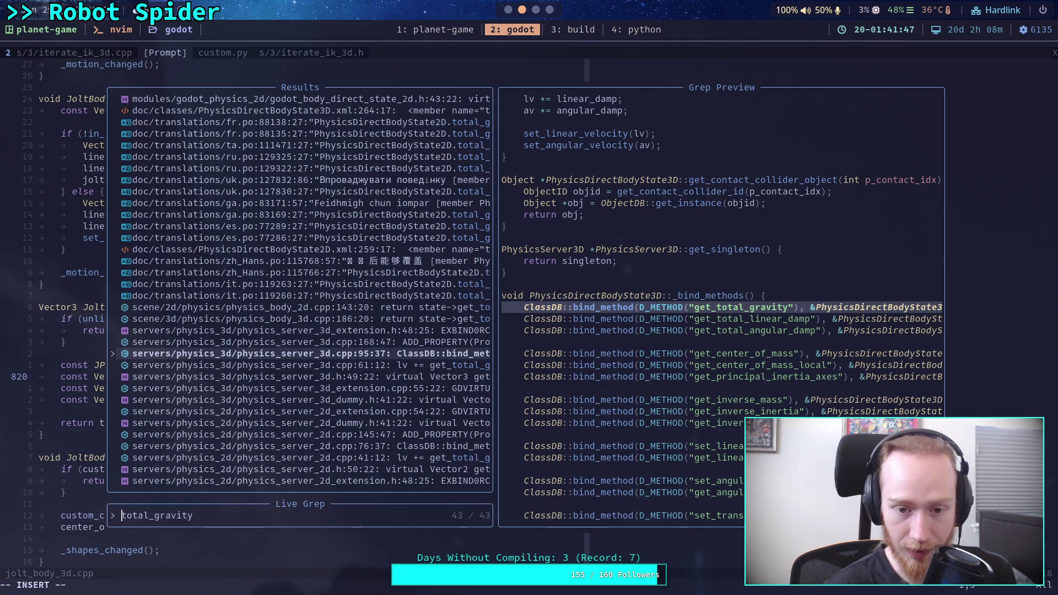
key("Return")
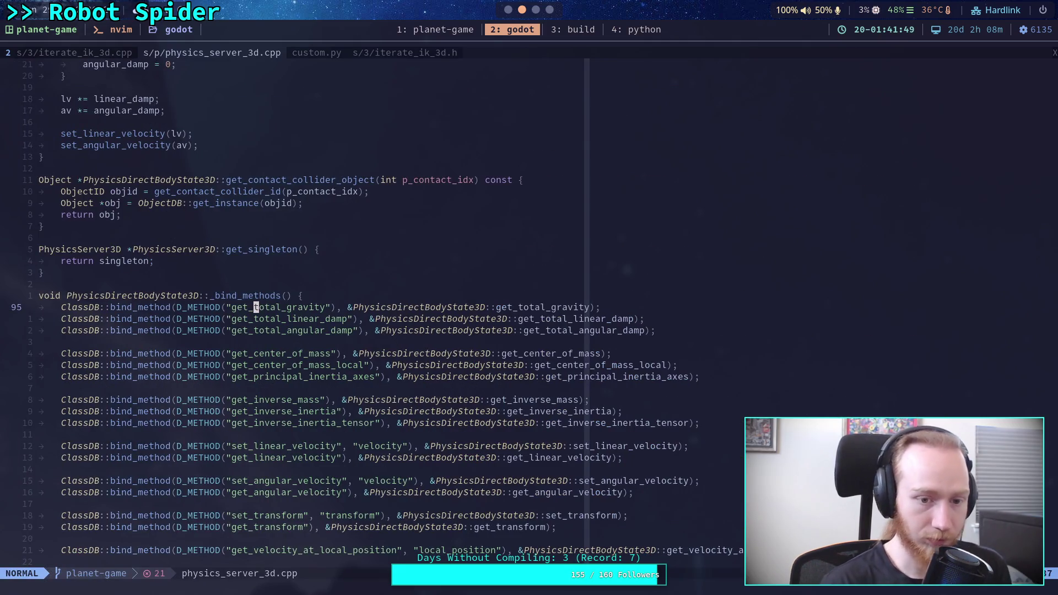
Step: Search the file for get_total_gravity, cycling through lines 95, 168 and 61 to reach integrate_forces
type("/get_total_")
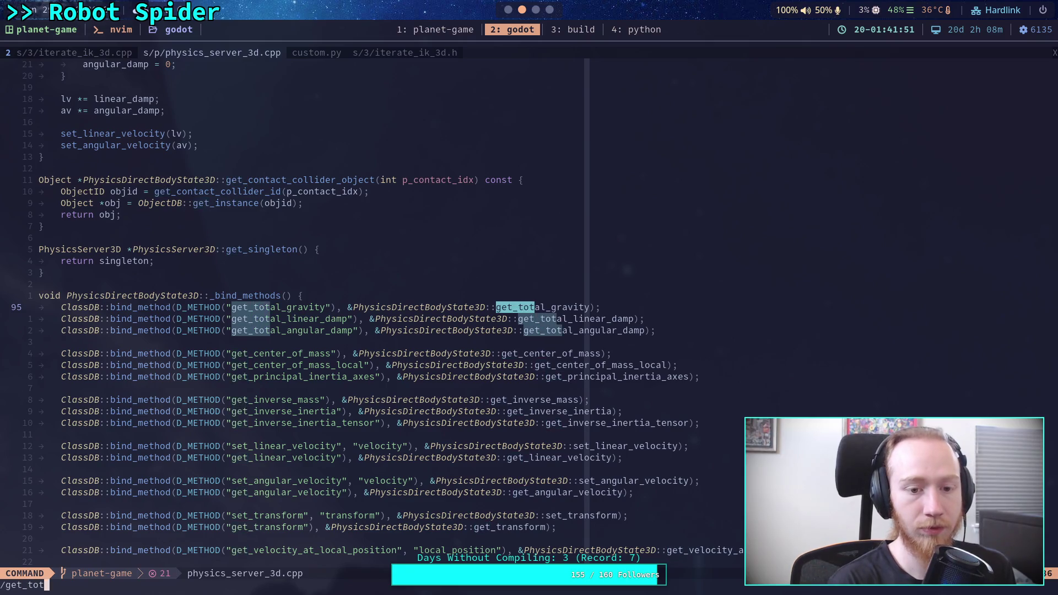
type("gravity")
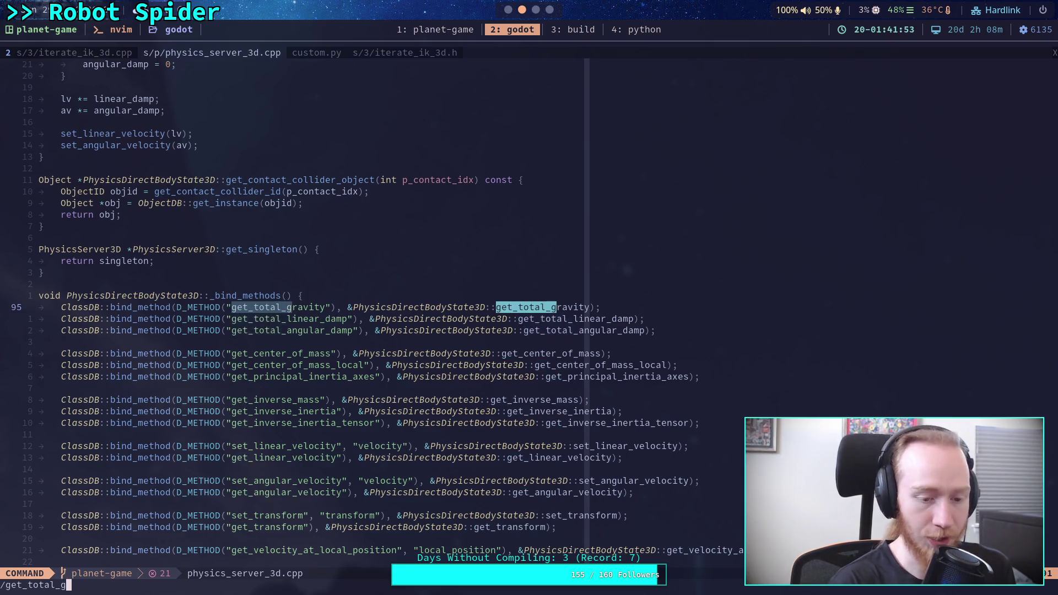
key("Return")
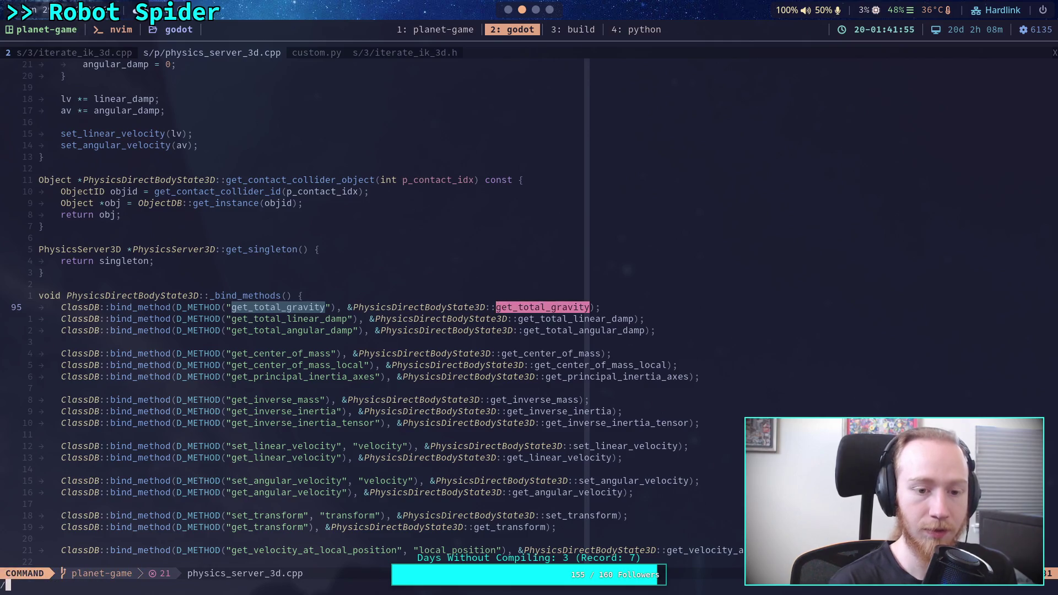
key("n")
key("n")
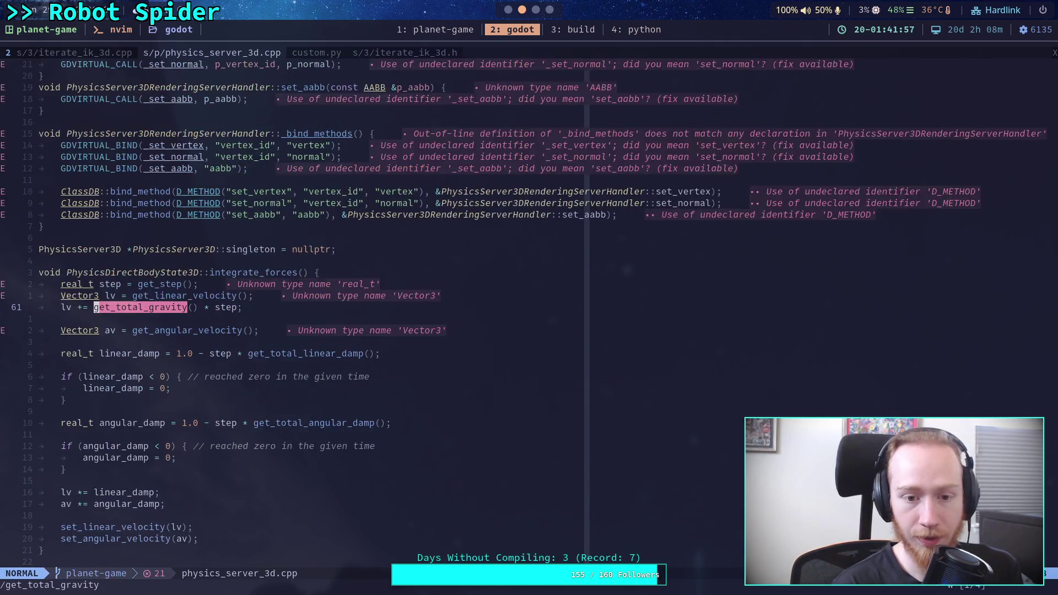
key("n")
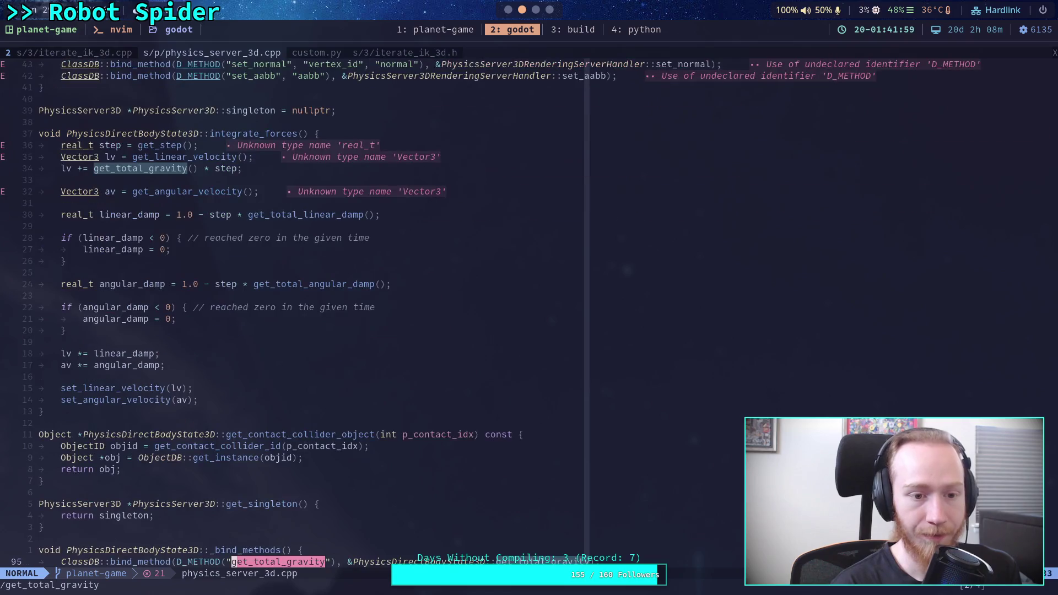
key("n")
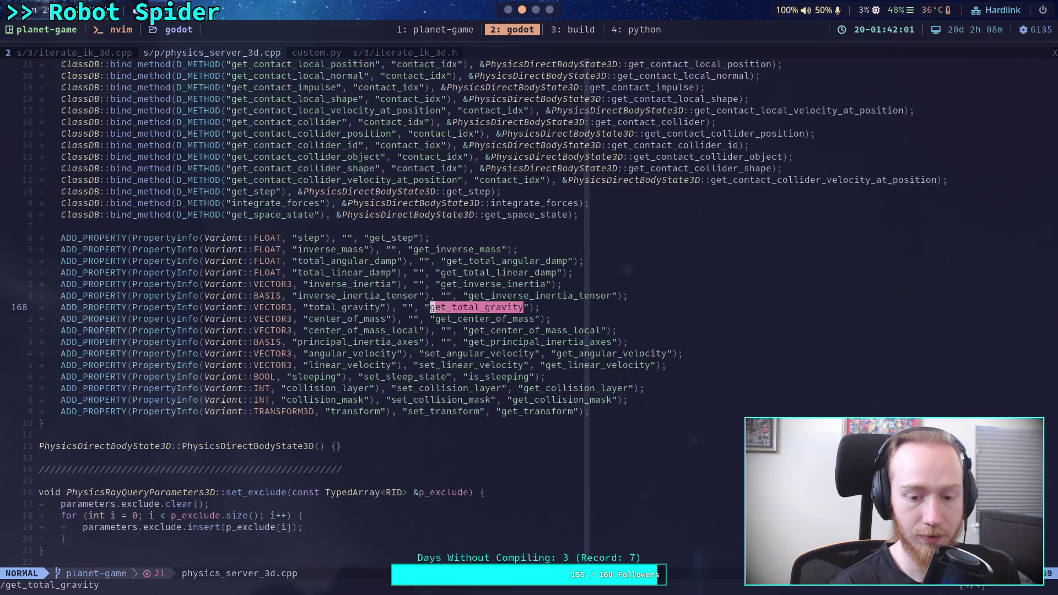
key("n")
key("n")
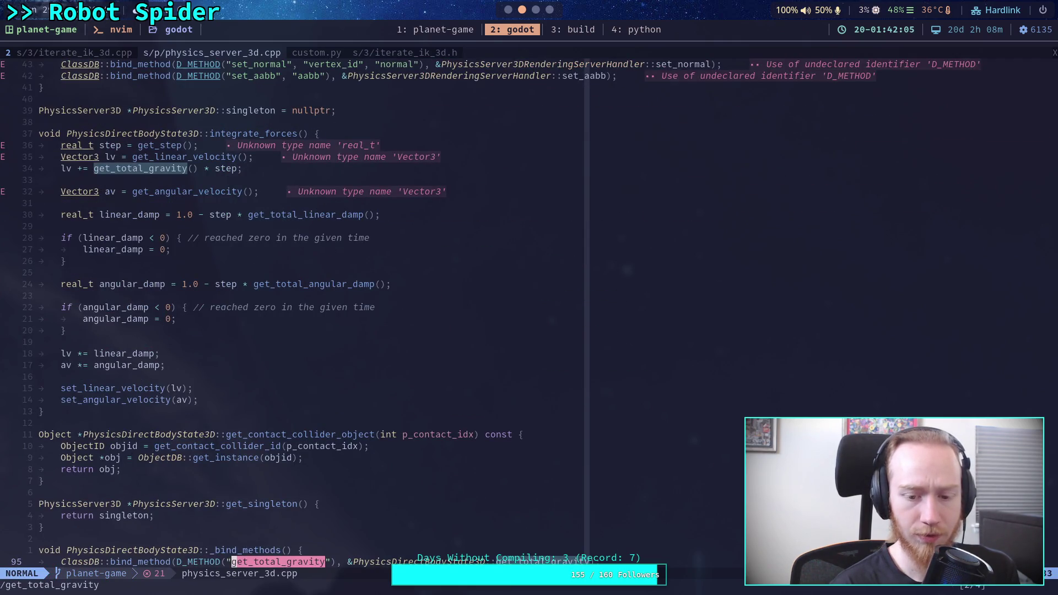
key("n")
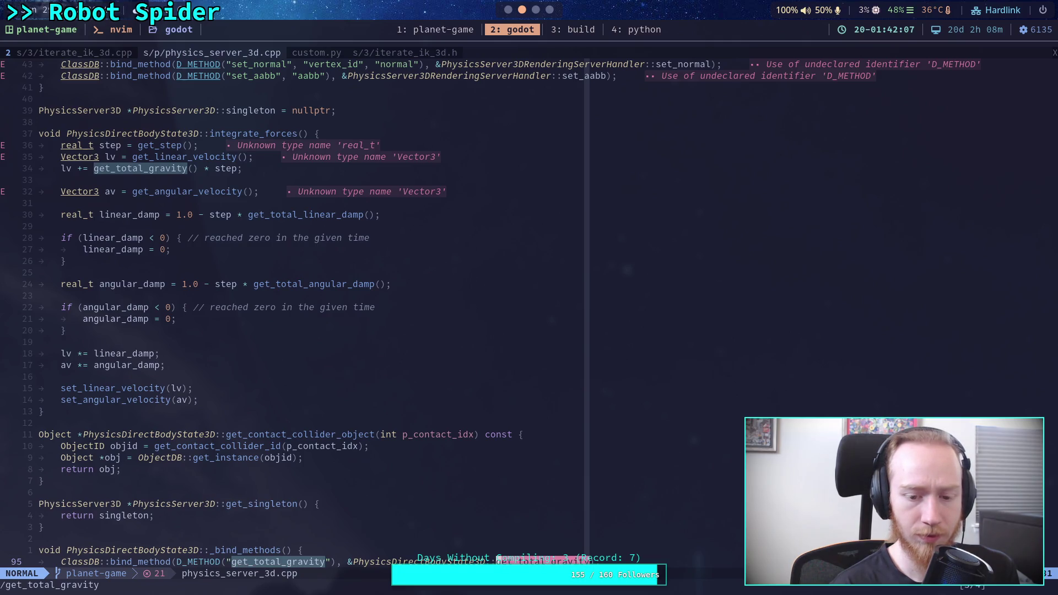
key("n")
key("n")
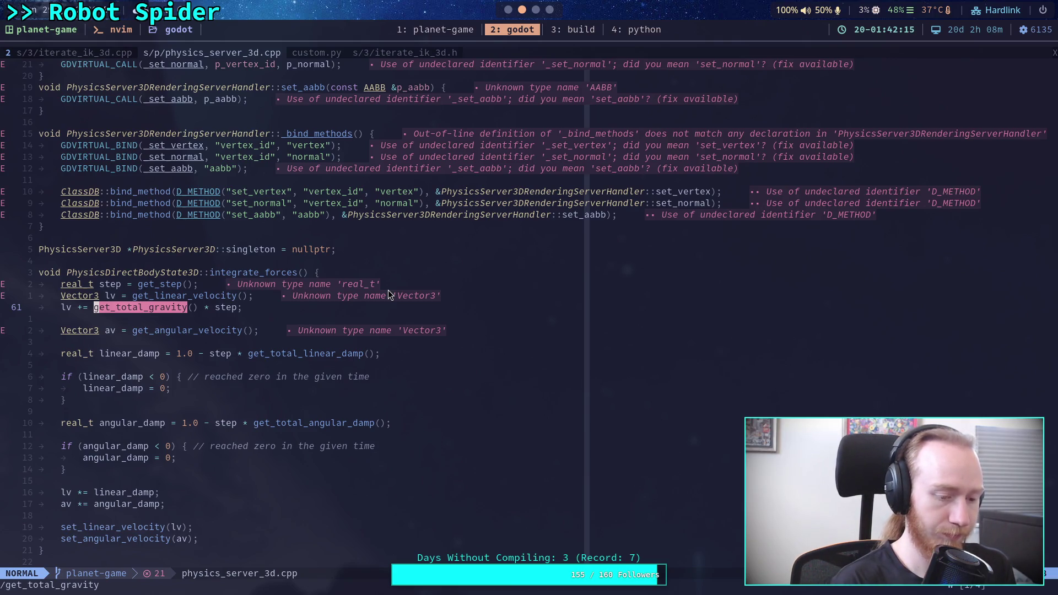
Step: Live grep for get_total_gravity and preview the 2D dummy, 2D extension and 3D server matches
key("space")
type("fgget_total")
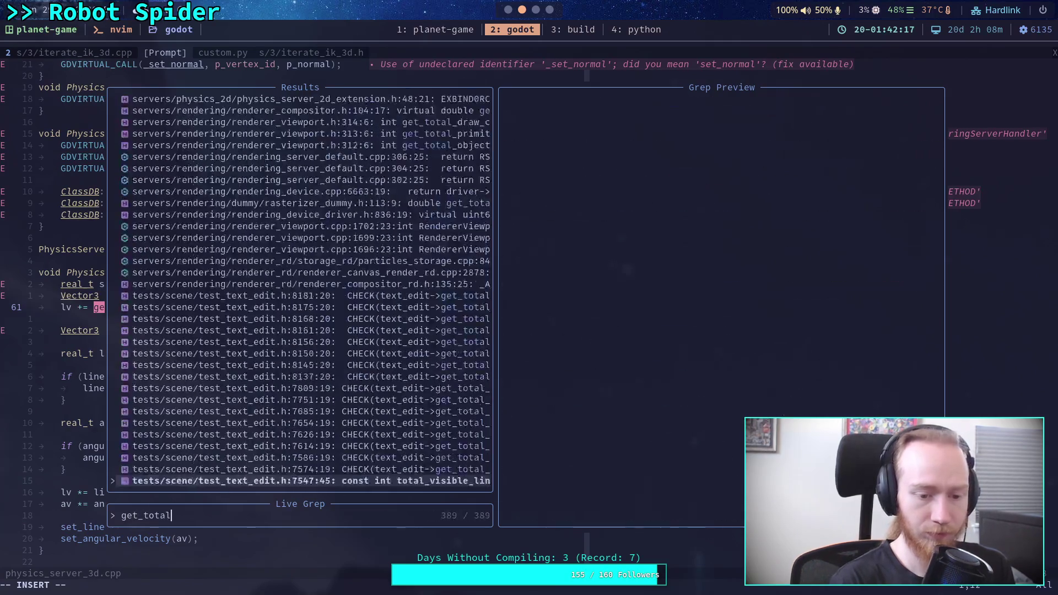
type("_g")
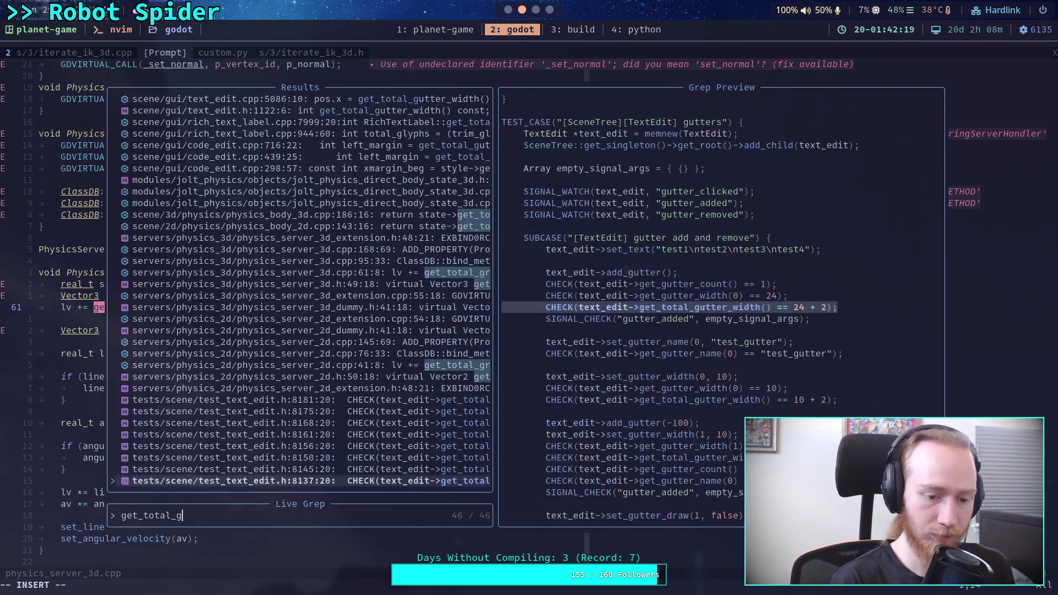
type("ravity")
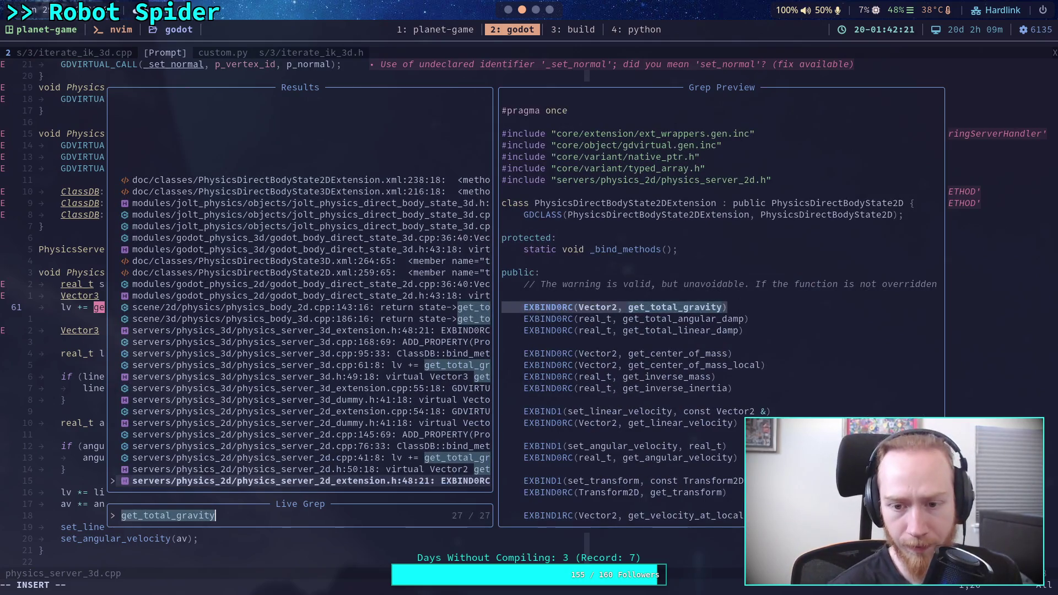
key("Up")
key("Up")
key("Up")
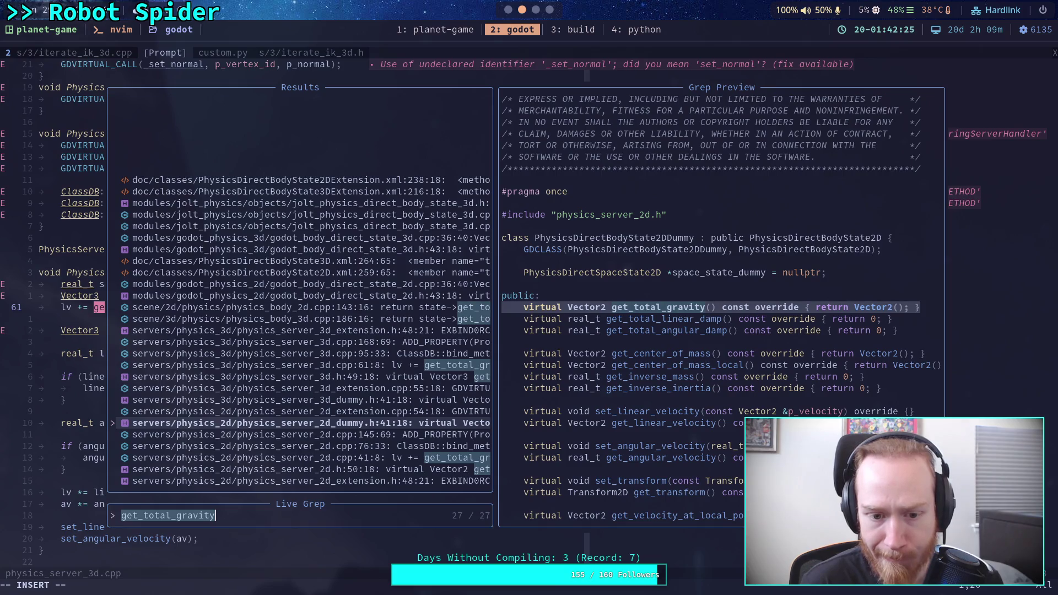
key("Up")
key("Up")
key("Up")
key("Up")
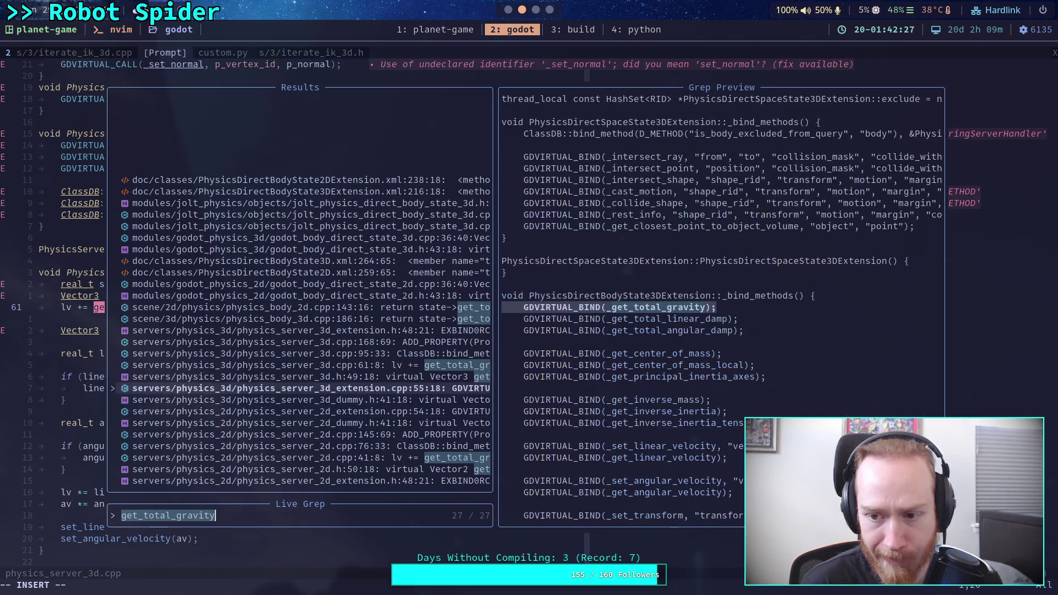
key("Up")
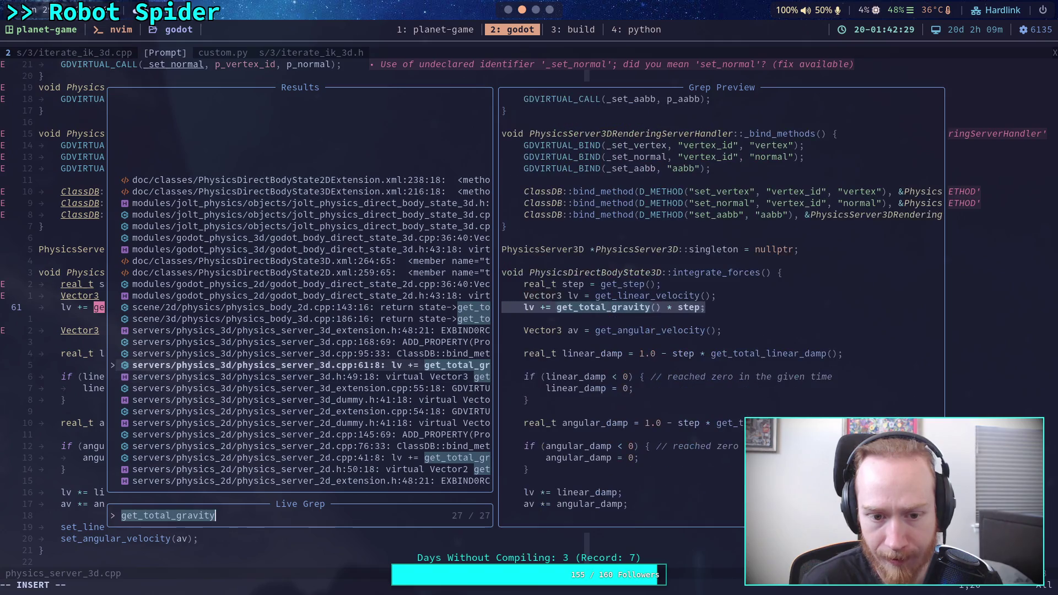
key("Up")
key("Up")
key("Up")
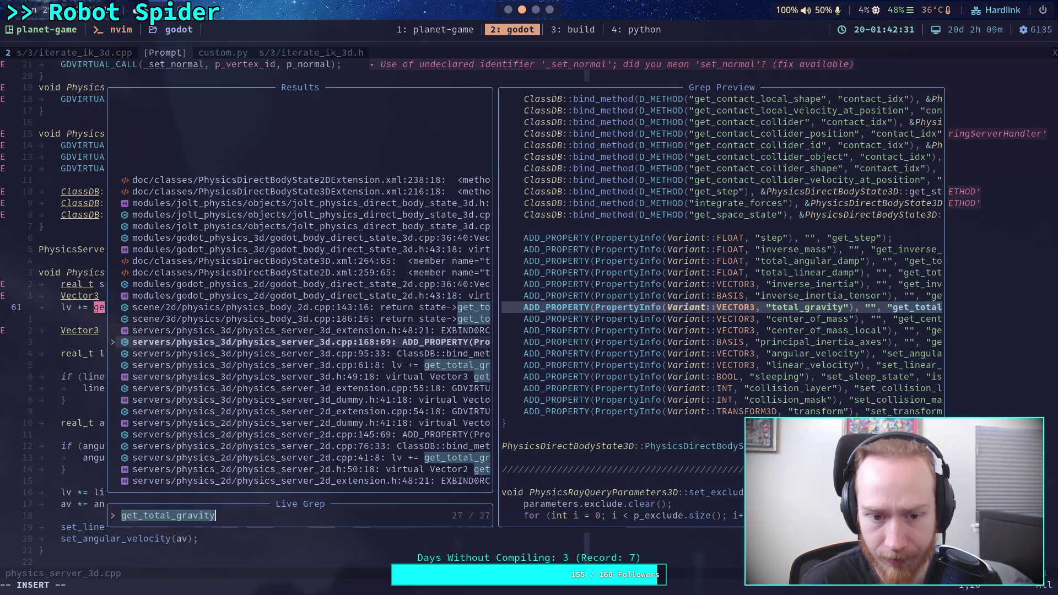
Step: Review the PhysicsBody3D and Jolt get_total_gravity matches, then change the query to get_gravity
key("Up")
key("Up")
key("Down")
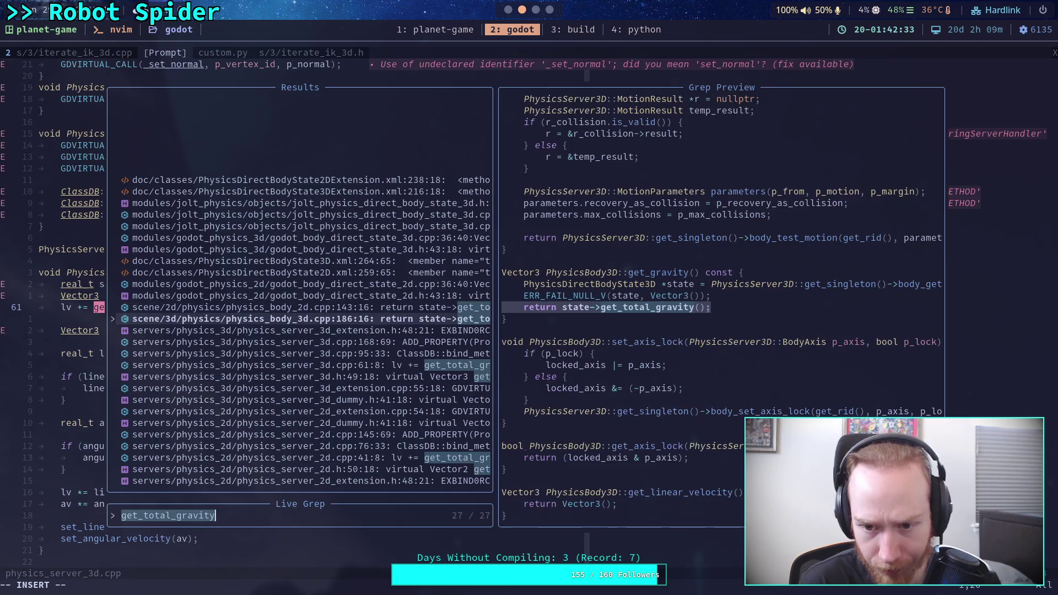
key("Up")
key("Up")
key("Up")
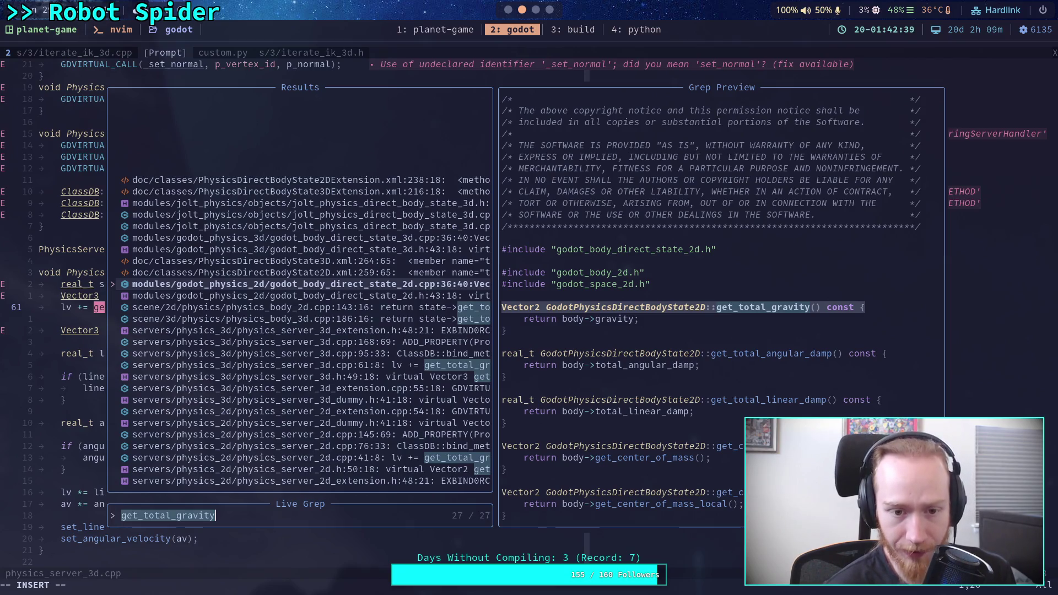
key("Up")
key("Up")
key("Up")
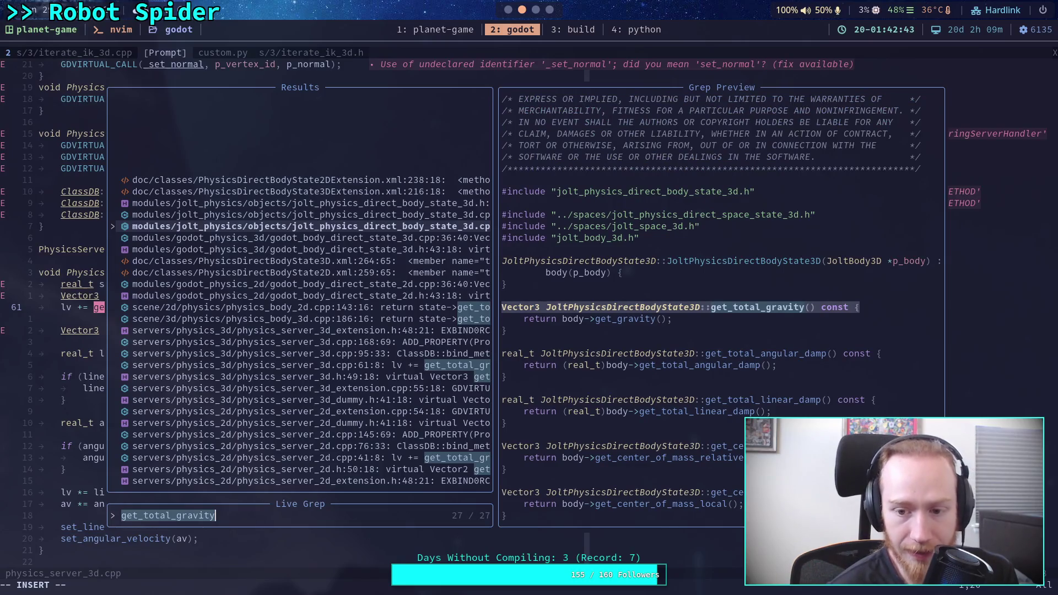
key("Up")
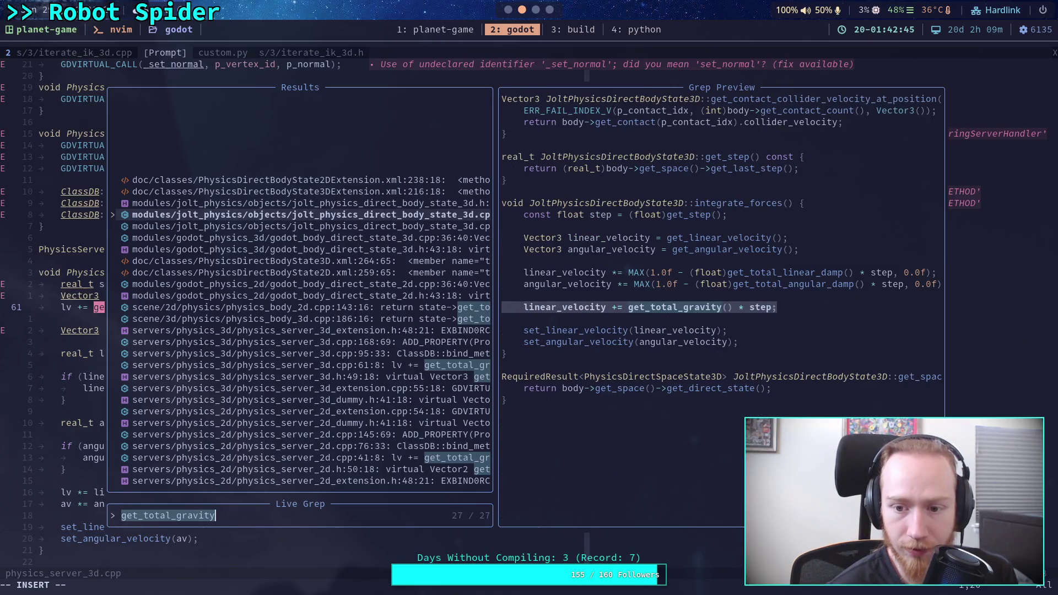
key("Up")
key("Down")
key("Down")
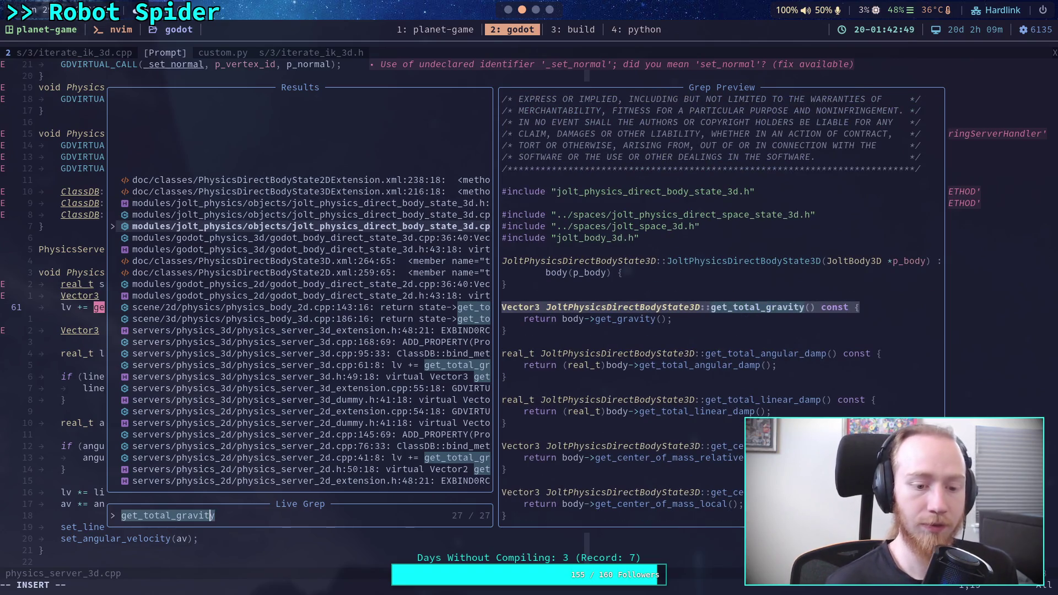
key("Left")
key("Left")
key("Left")
key("Left")
key("BackSpace")
key("BackSpace")
key("BackSpace")
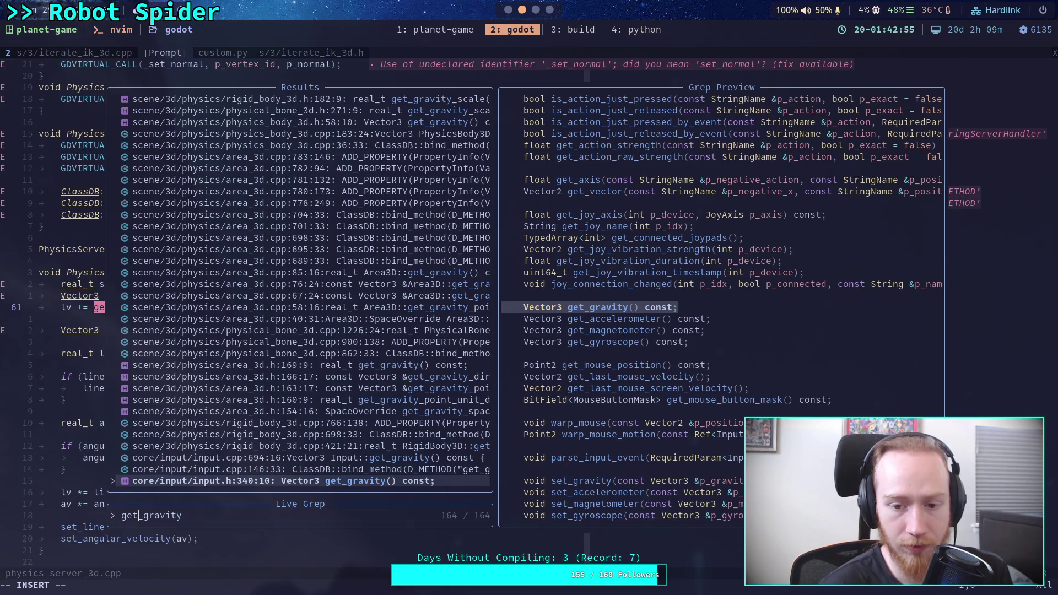
Step: Preview get_gravity results in RigidBody3D, Area3D, the physical bone and PhysicsBody3D
key("Up")
key("Up")
key("Up")
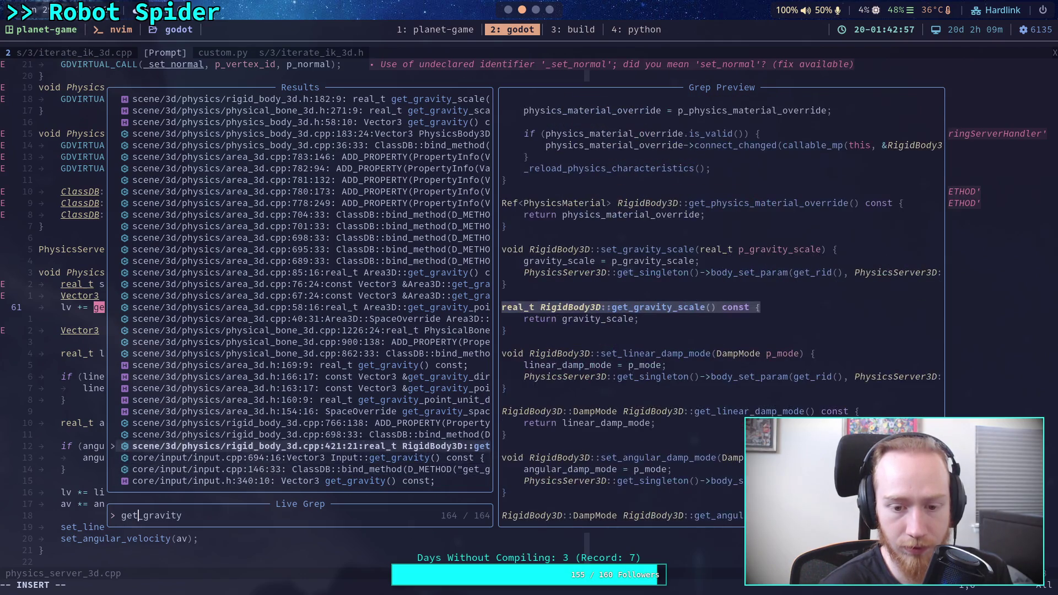
key("Up")
key("Up")
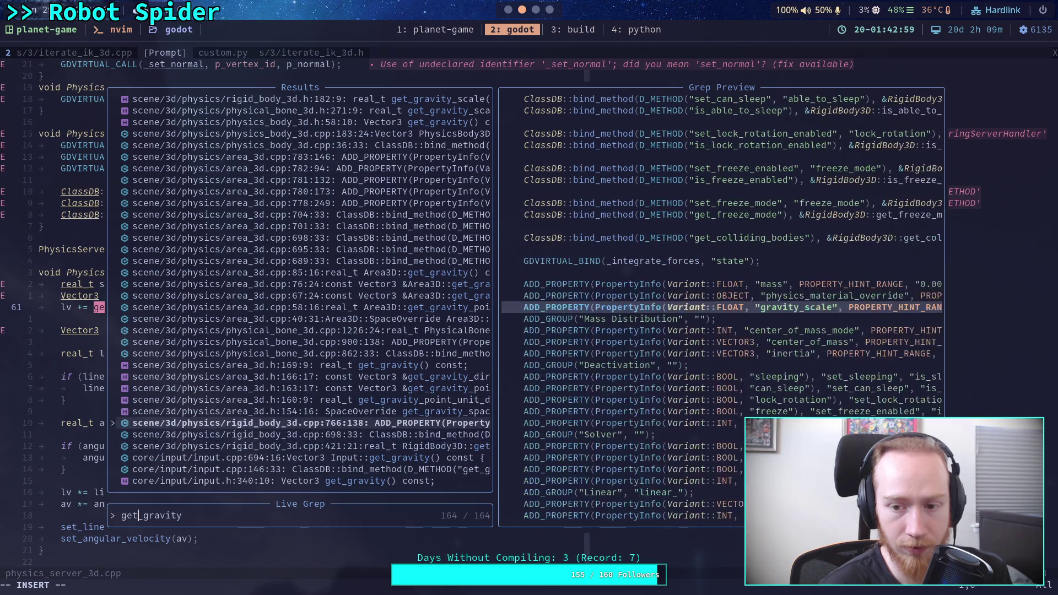
key("Up")
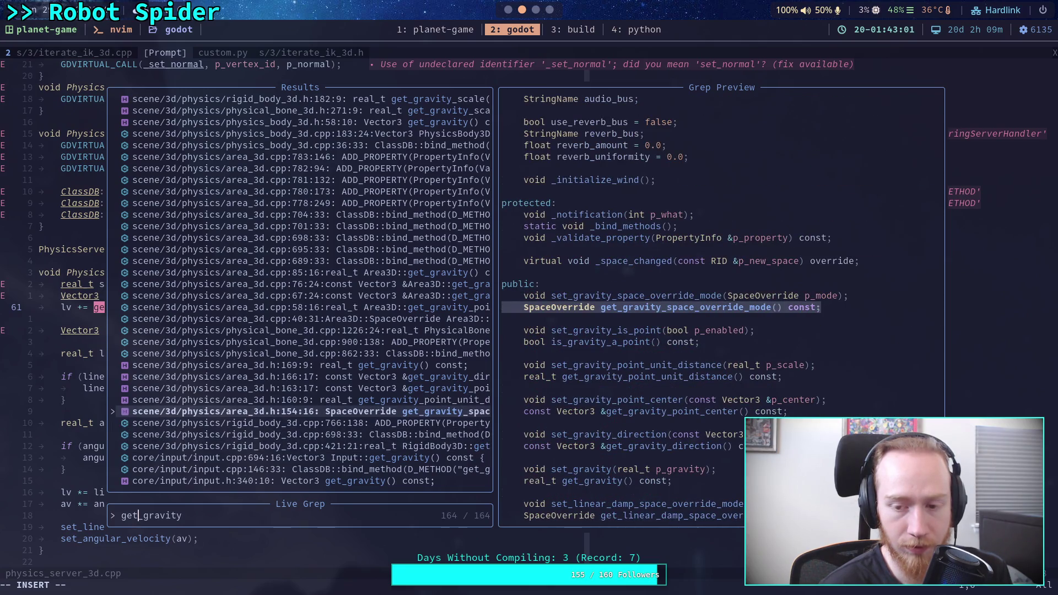
key("Up")
key("Up")
key("Up")
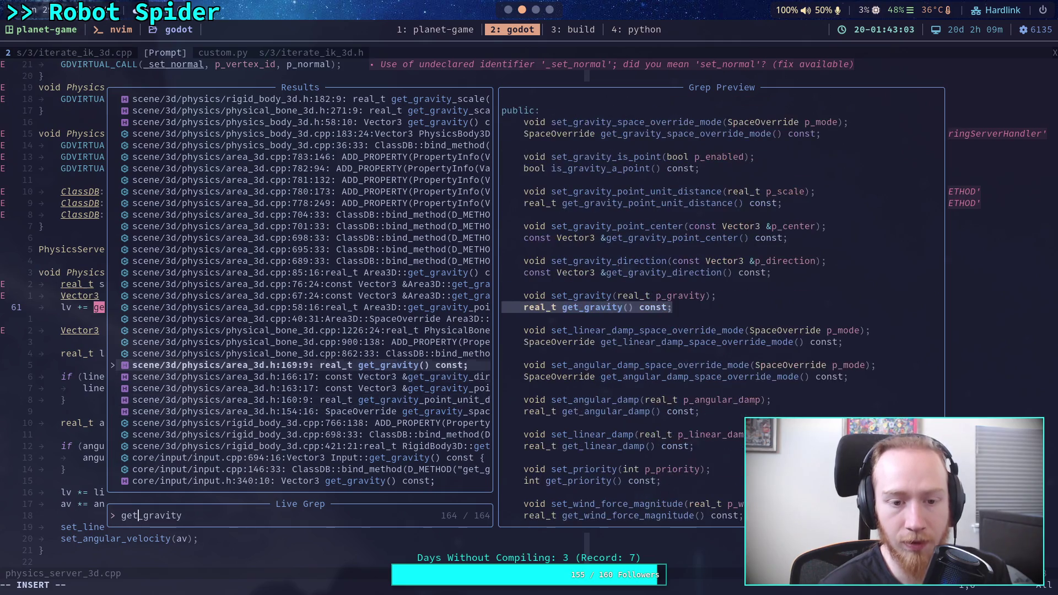
key("Up")
key("Up")
key("Up")
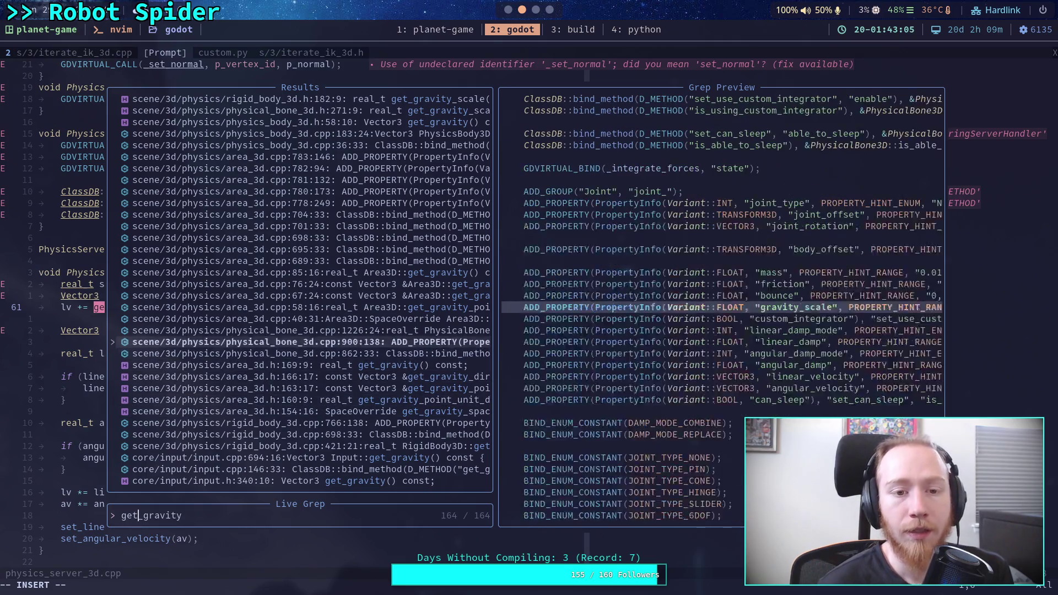
key("Up")
key("Up")
key("Up")
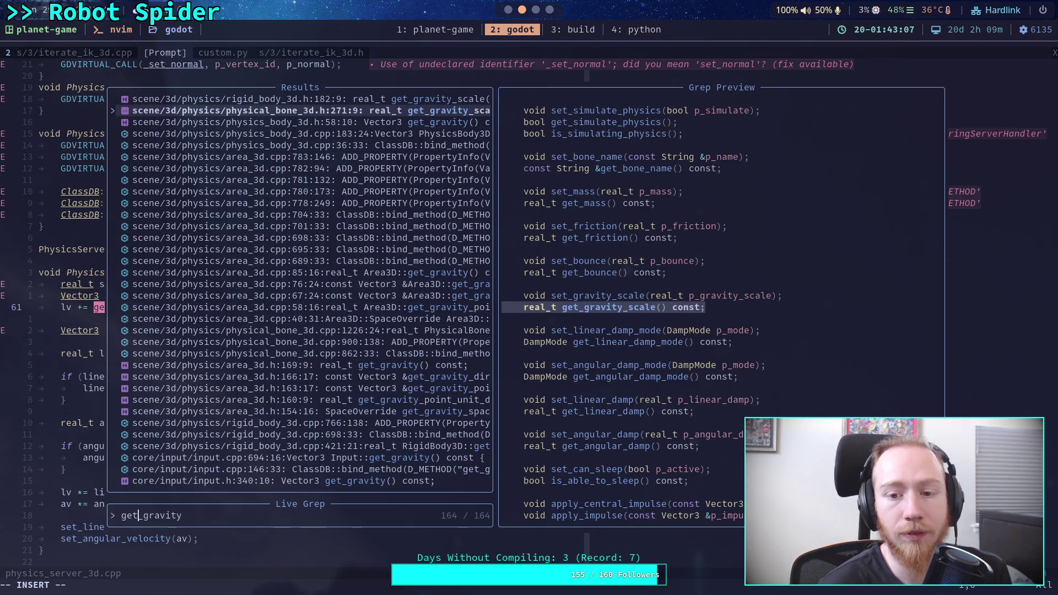
key("Down")
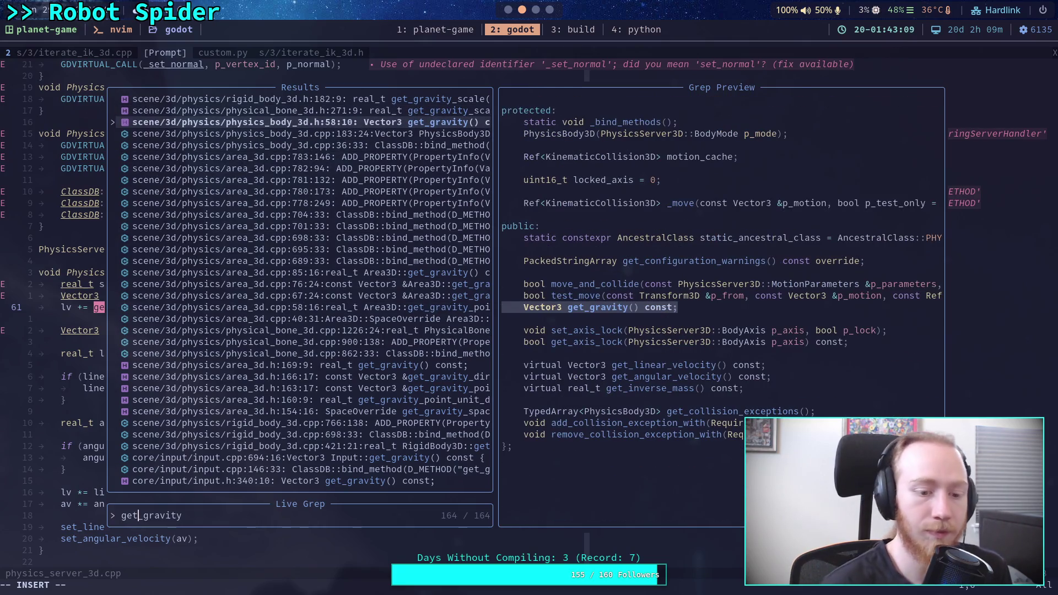
Step: Narrow the query to get_gravity\( and inspect Area3D, PhysicsBody3D, Input, CPU particles and Jolt definitions
key("End")
type("\\(")
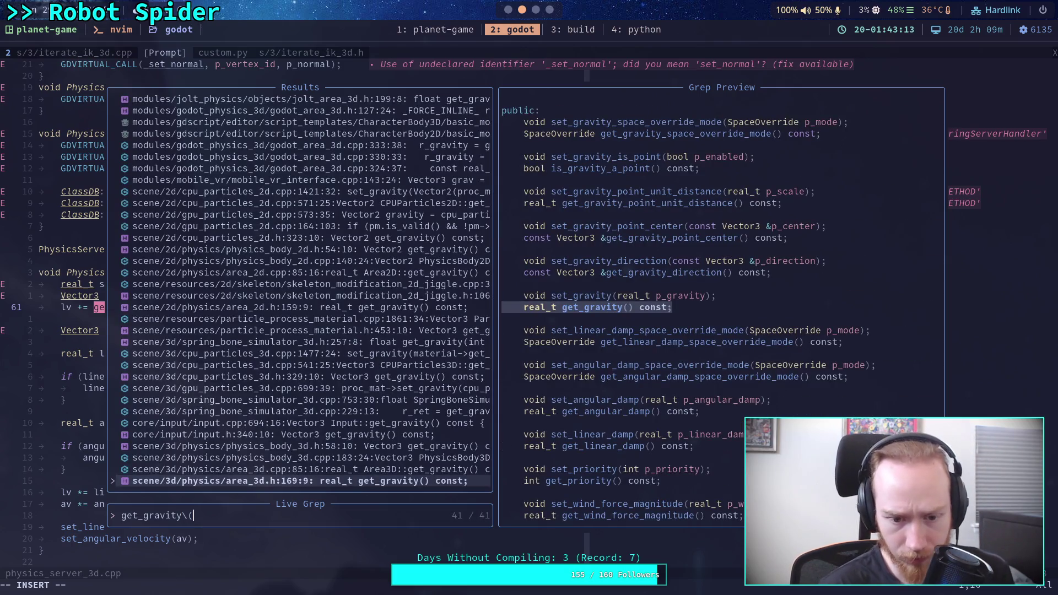
key("Up")
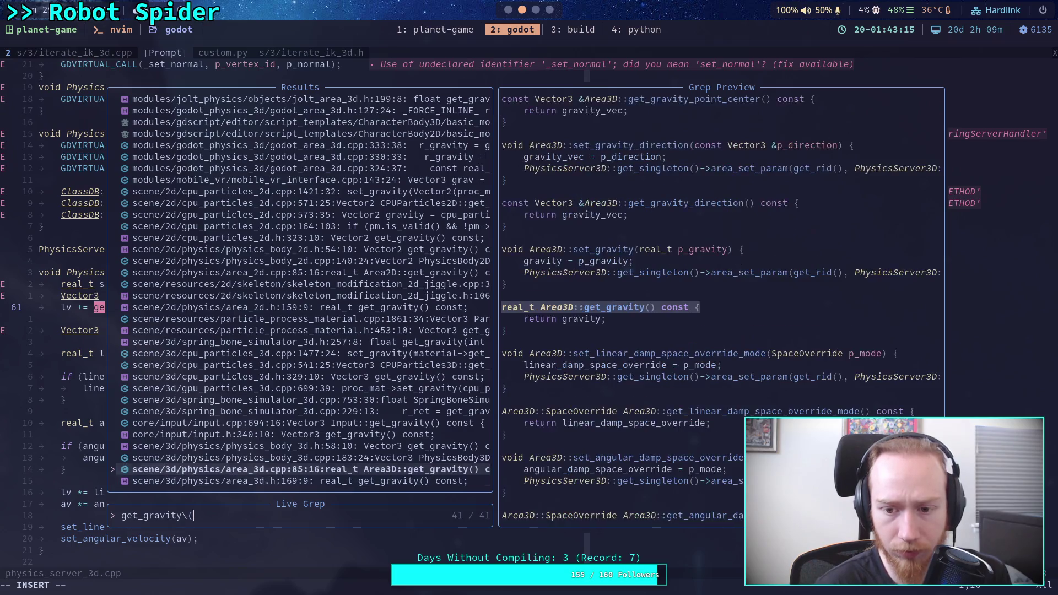
key("Up")
key("Down")
key("Up")
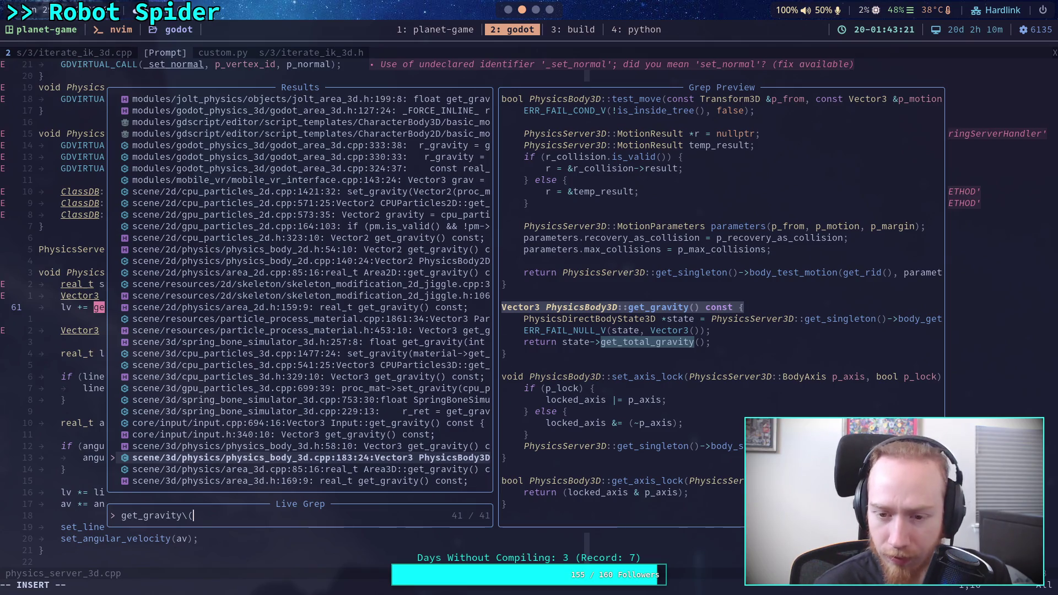
key("Up")
key("Up")
key("Up")
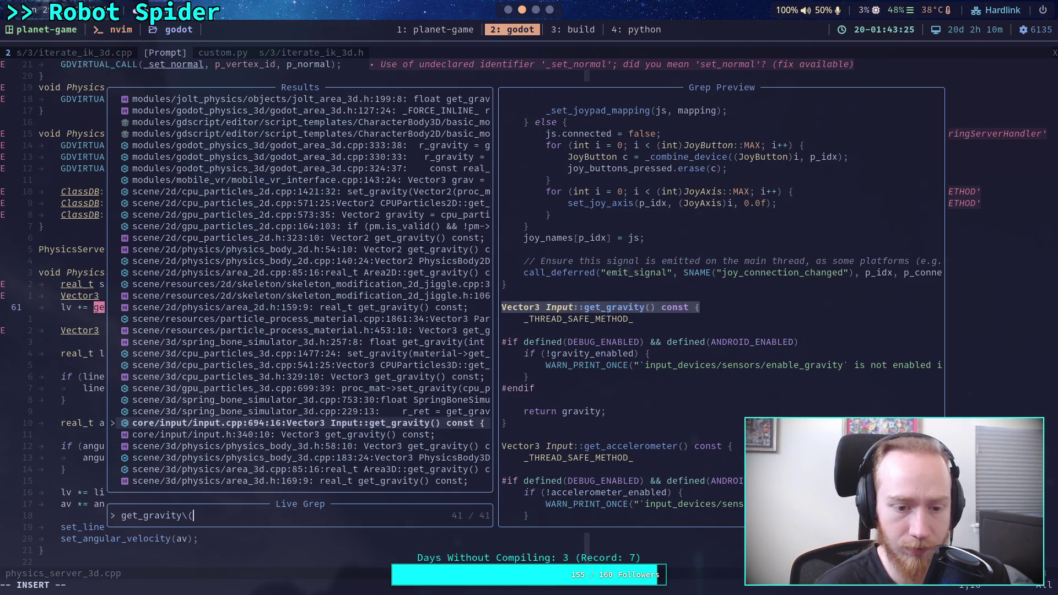
key("Up")
key("Up")
key("Up")
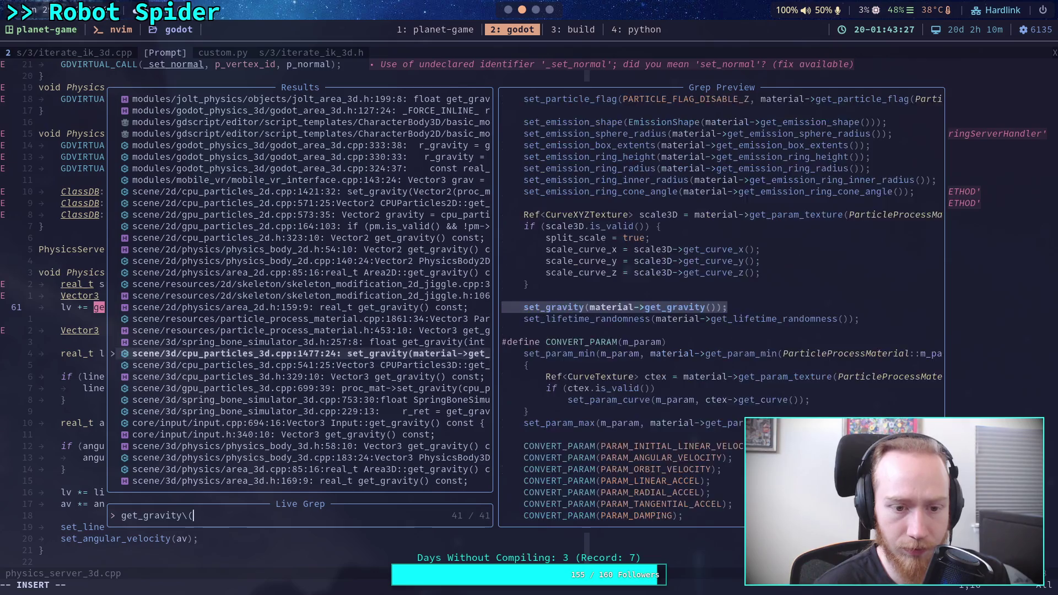
key("Up")
key("Up")
key("Up")
key("Up")
key("Up")
key("Up")
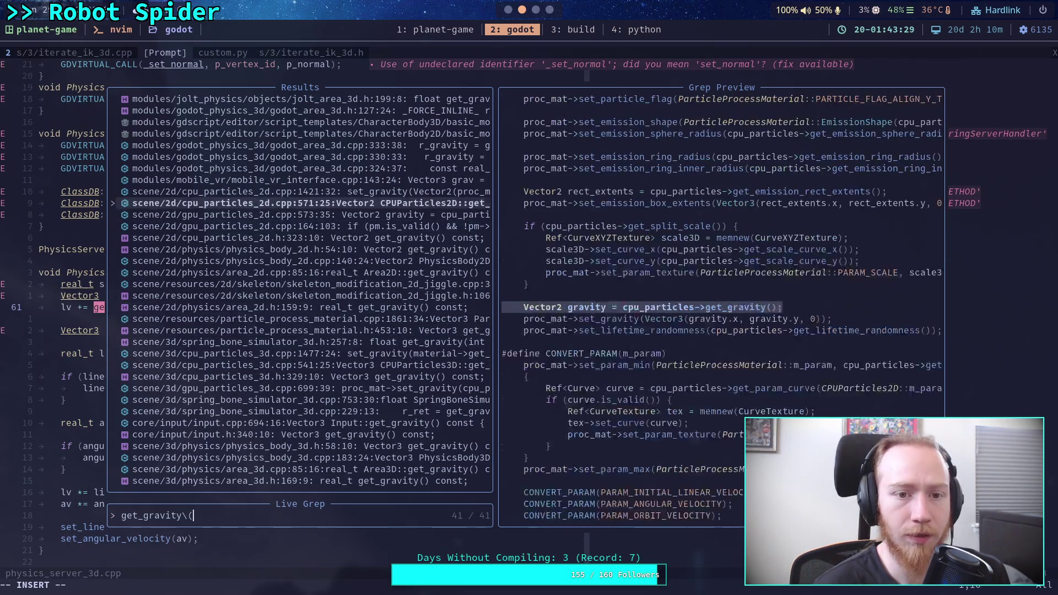
key("Up")
key("Up")
key("Up")
key("Up")
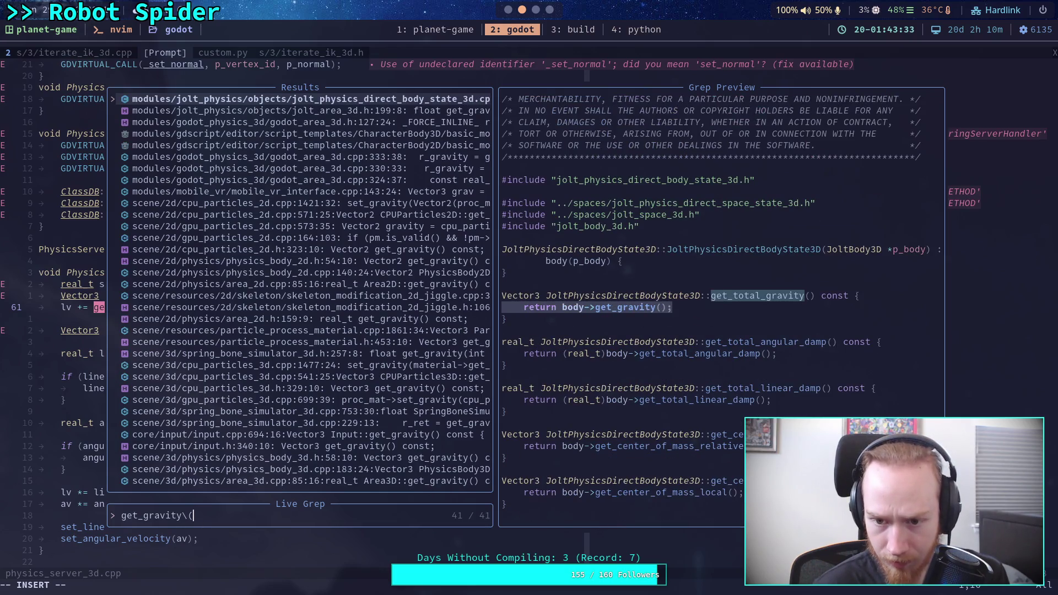
key("Up")
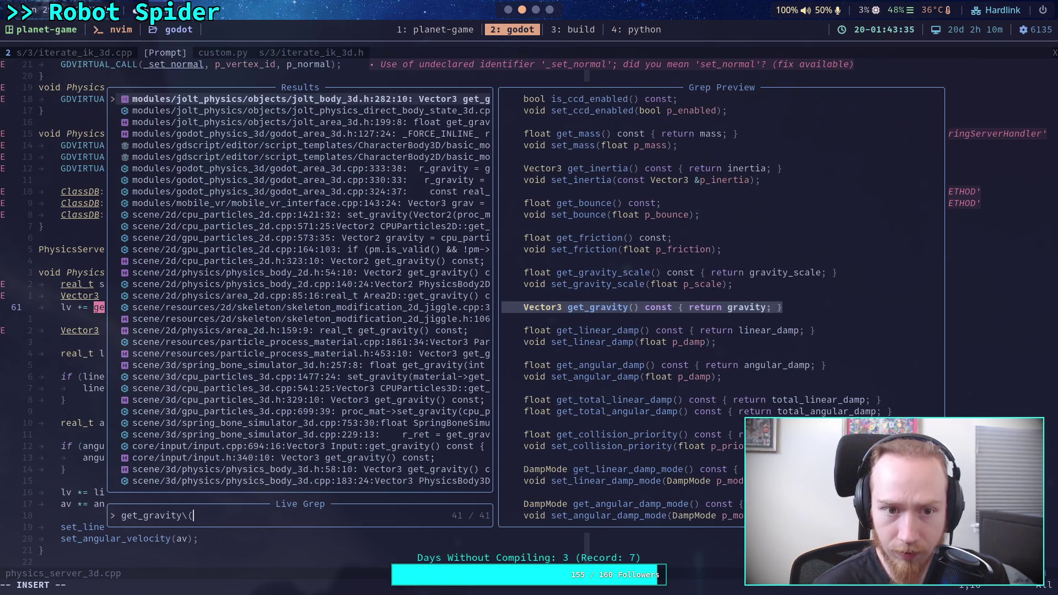